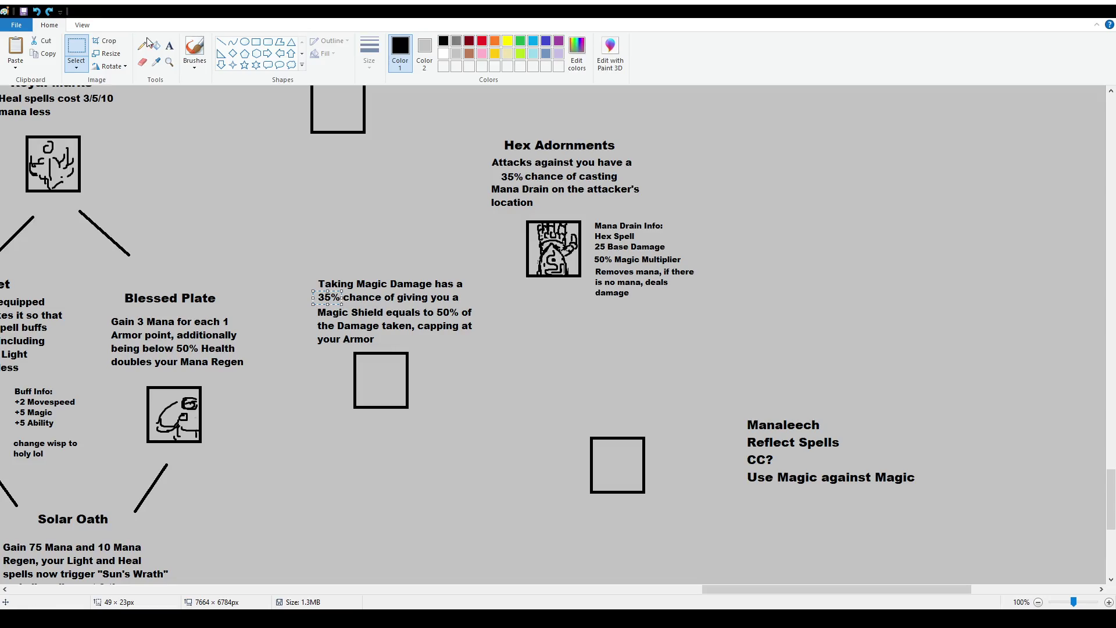
# Replace the 35% chance with 50% in the Magic Shield description and align it with the paragraph
pyautogui.click(169, 46)
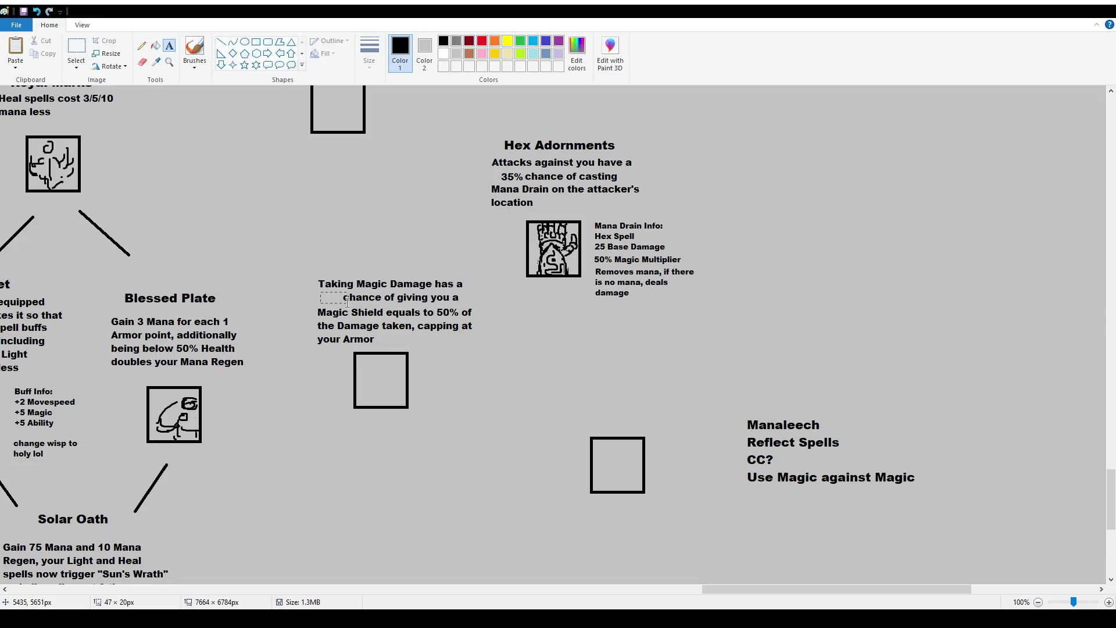
pyautogui.click(320, 291)
pyautogui.write('50%')
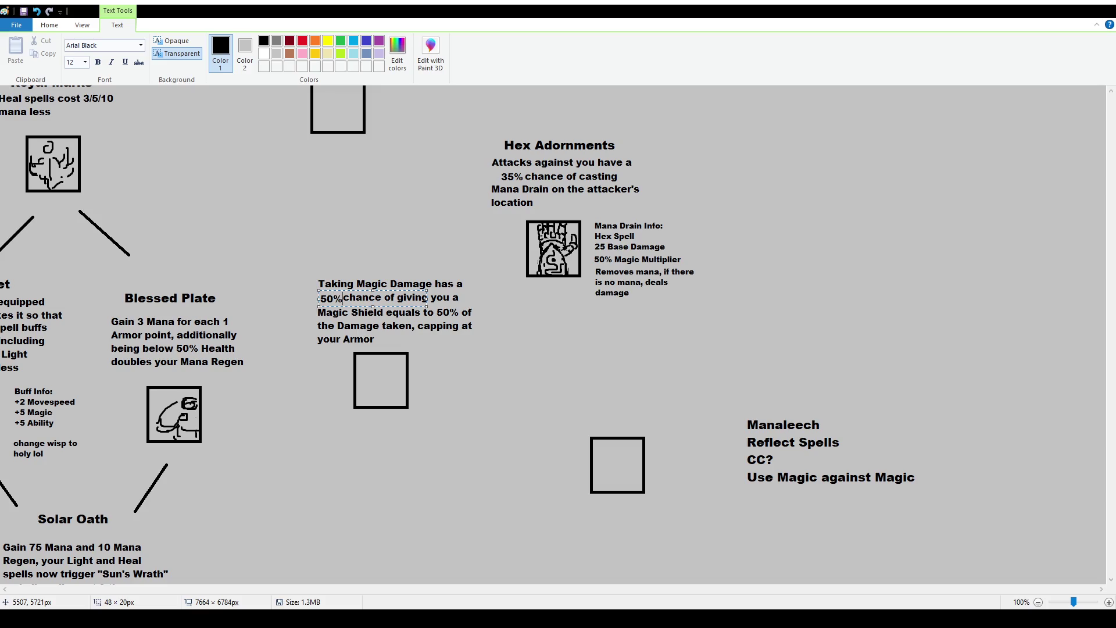
pyautogui.moveTo(389, 290); pyautogui.dragTo(386, 289)
pyautogui.click(489, 399)
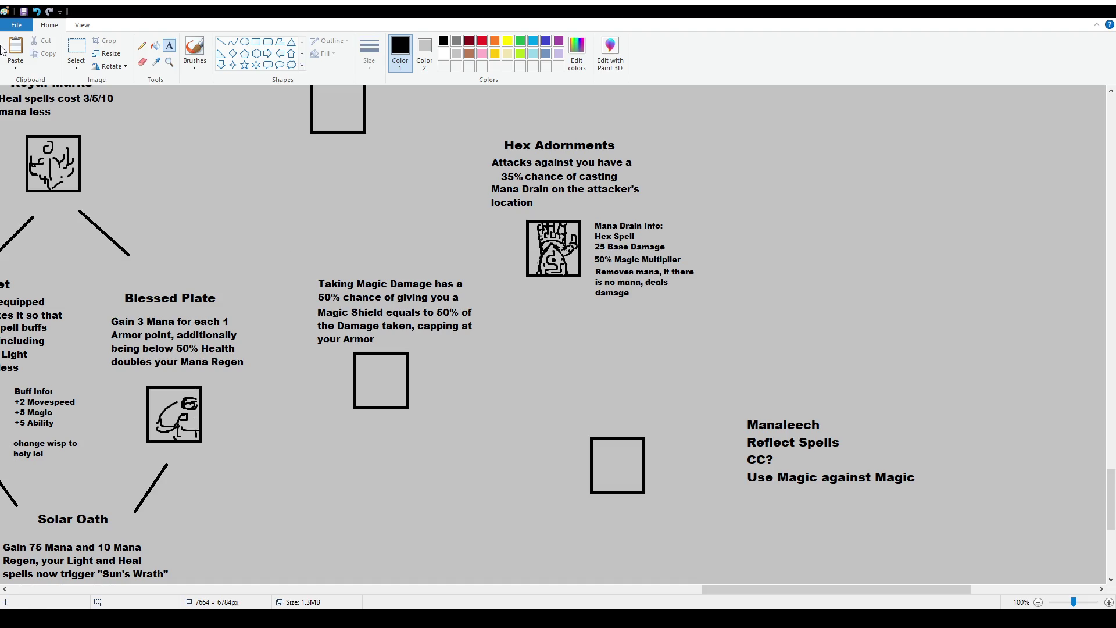
pyautogui.click(77, 49)
# Select and release the area around the chance value, then pan over to the Arcane Trickster trait
pyautogui.scroll(3, 563, 235)
pyautogui.moveTo(498, 295); pyautogui.dragTo(524, 308)
pyautogui.click(690, 320)
pyautogui.scroll(-3, 660, 334)
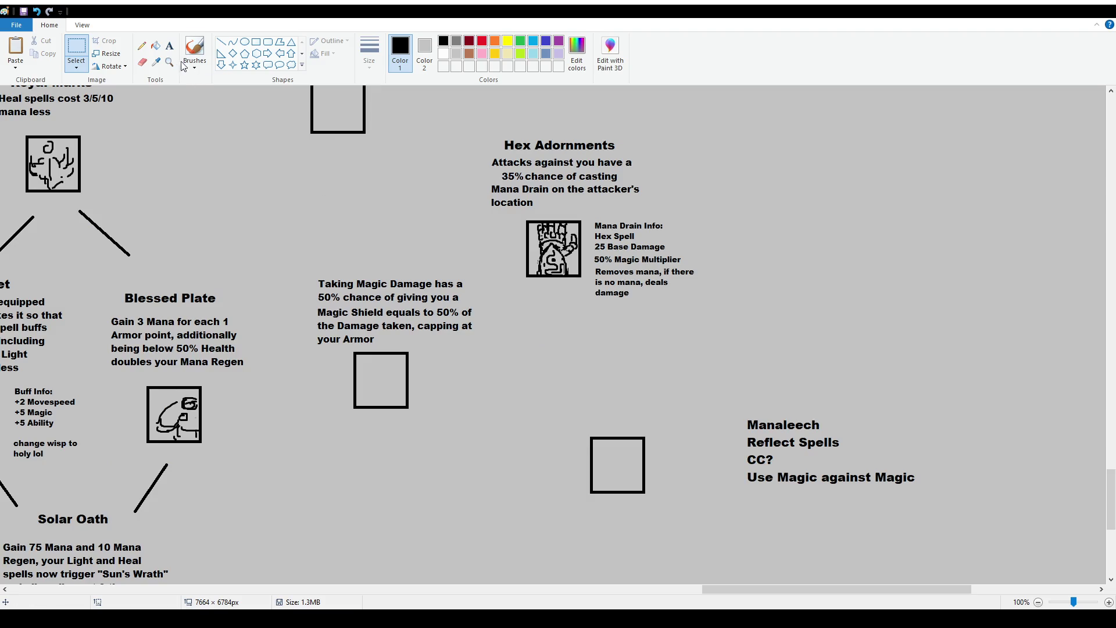
pyautogui.scroll(3, 331, 219)
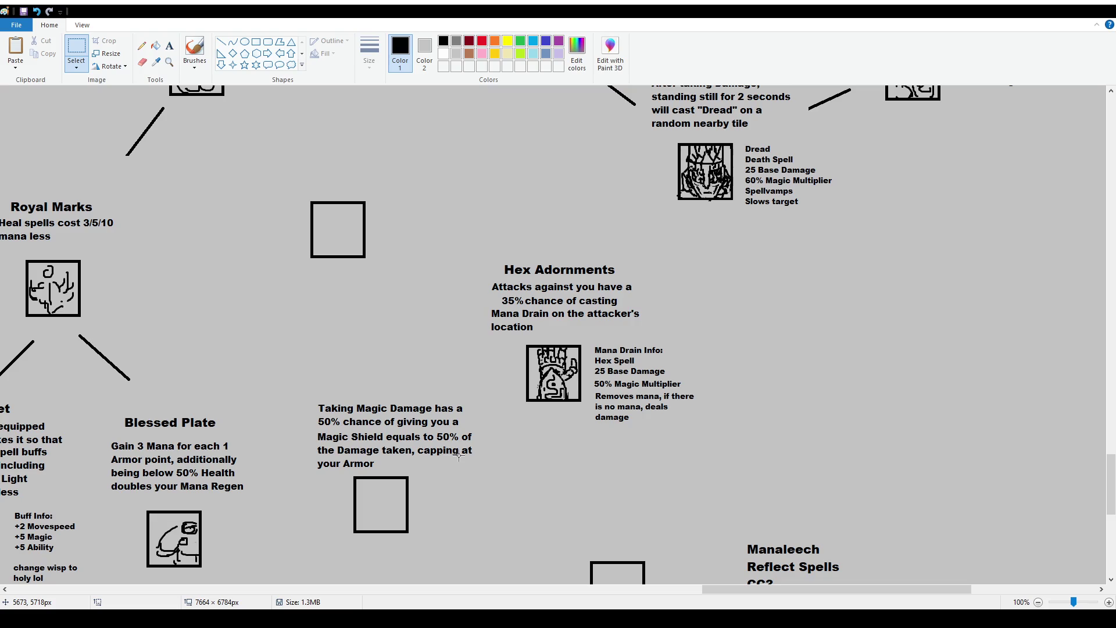
pyautogui.scroll(20, 246, 404)
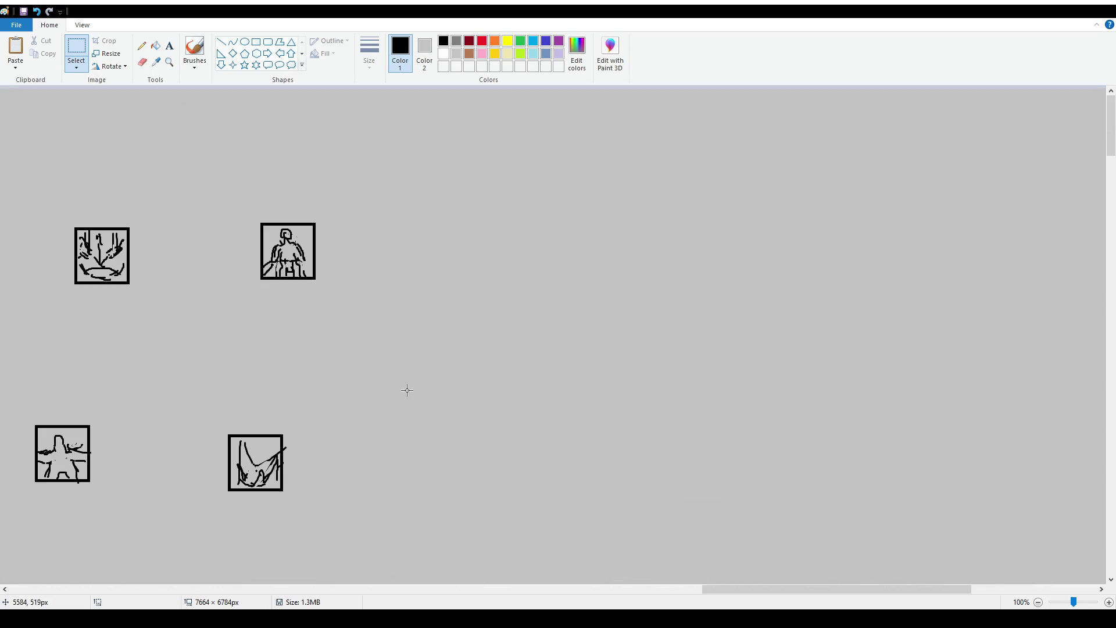
pyautogui.moveTo(730, 590); pyautogui.dragTo(416, 593)
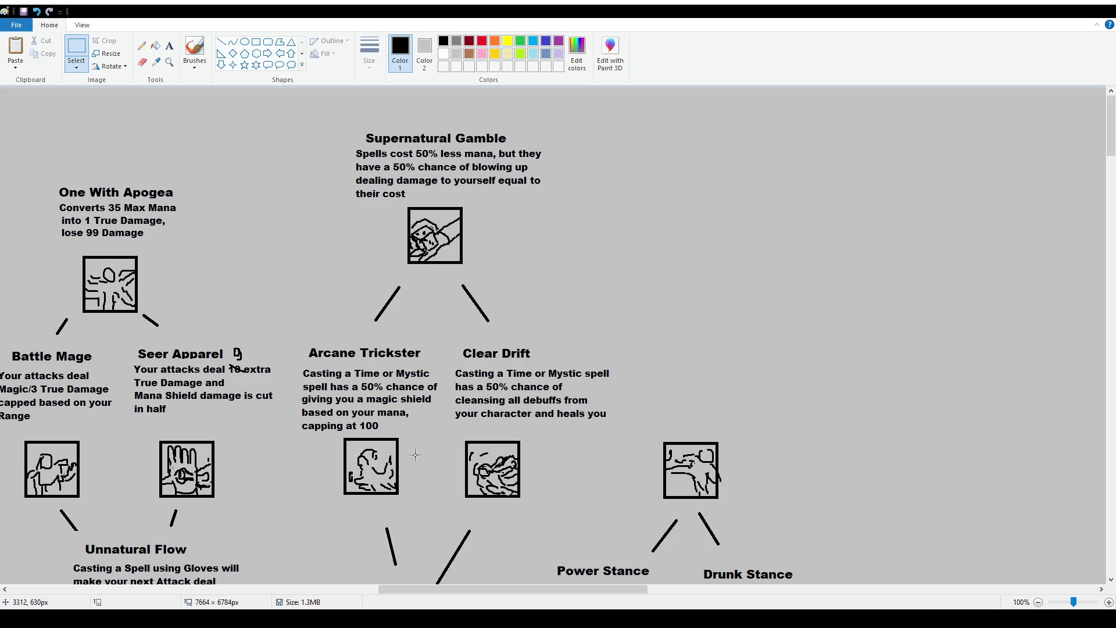
# Select the Arcane Trickster description and nudge it up slightly
pyautogui.click(80, 52)
pyautogui.moveTo(296, 365); pyautogui.dragTo(448, 432)
pyautogui.press('Up')
pyautogui.press('Up')
pyautogui.press('Up')
pyautogui.click(605, 462)
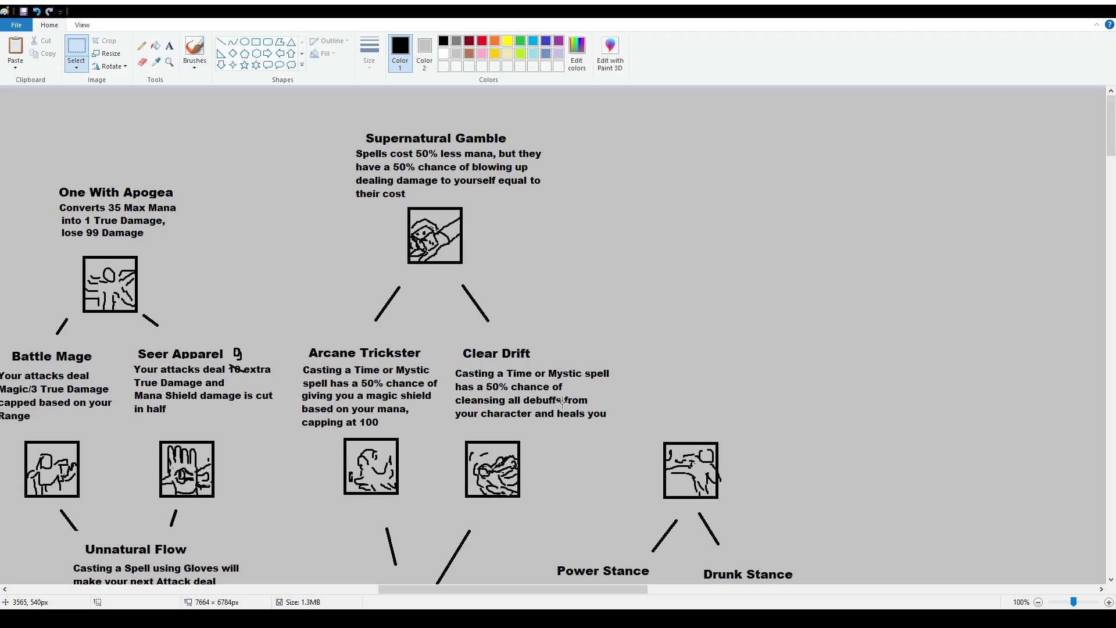
pyautogui.scroll(-20, 562, 401)
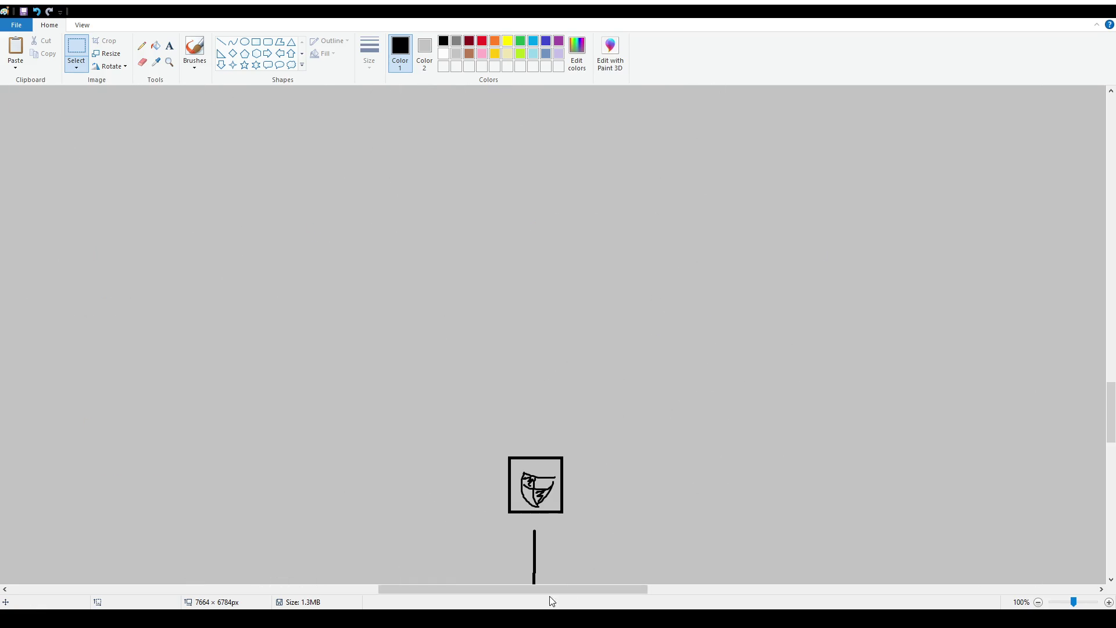
pyautogui.moveTo(550, 589); pyautogui.dragTo(655, 598)
pyautogui.scroll(-15, 704, 448)
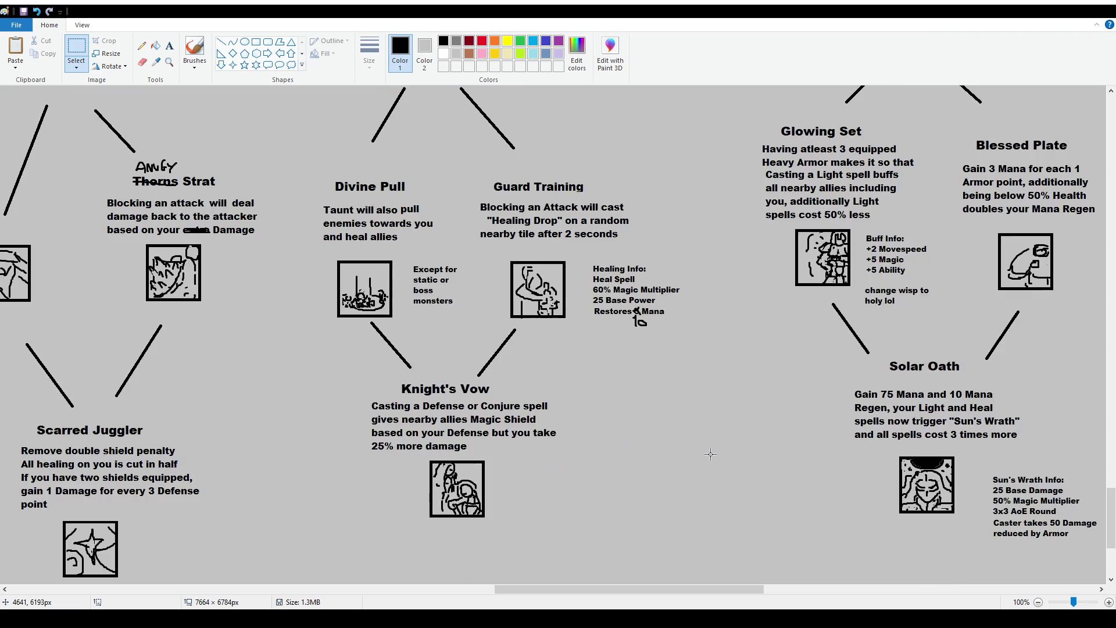
pyautogui.moveTo(662, 588); pyautogui.dragTo(865, 594)
pyautogui.scroll(5, 699, 437)
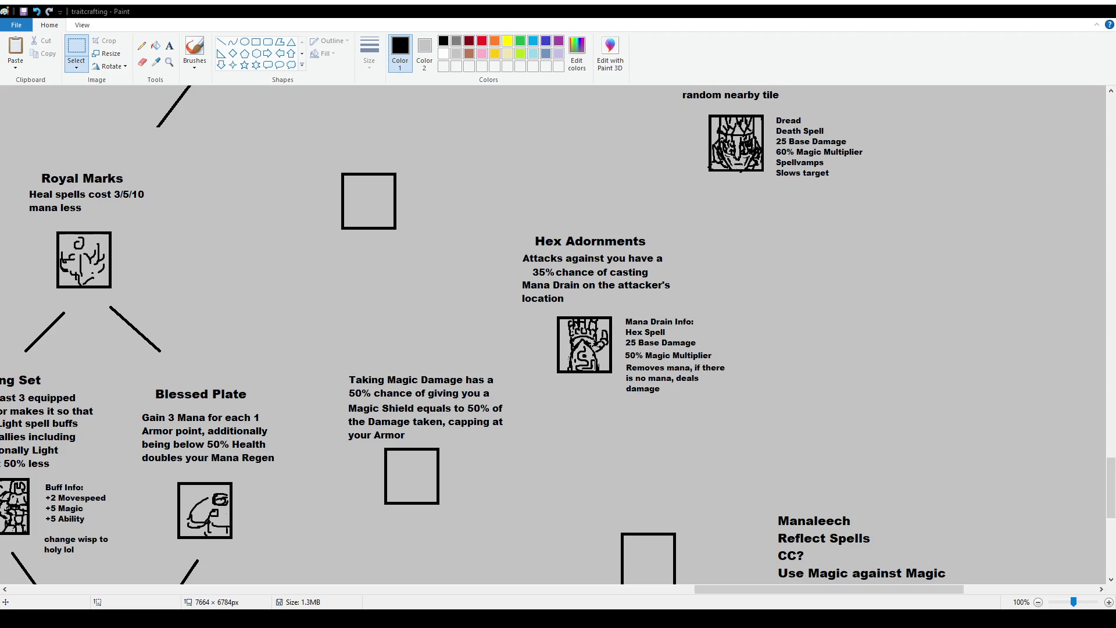
pyautogui.moveTo(709, 589); pyautogui.dragTo(399, 589)
pyautogui.scroll(15, 407, 368)
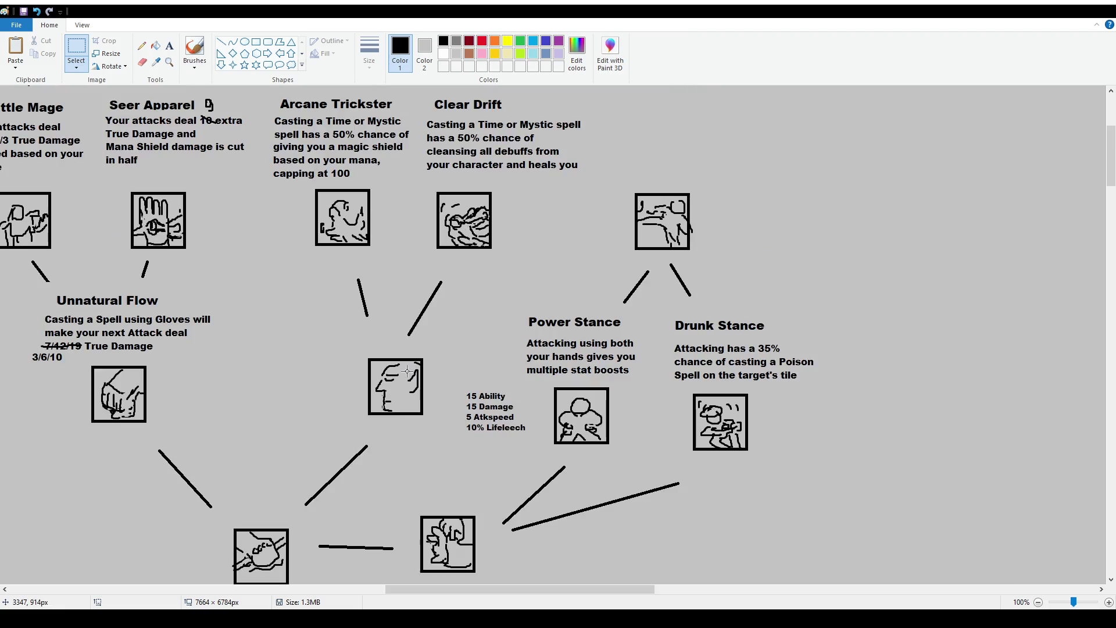
pyautogui.hotkey('ctrl', 'z')
pyautogui.hotkey('ctrl', 'y')
pyautogui.scroll(-2, 530, 480)
pyautogui.moveTo(537, 588); pyautogui.dragTo(518, 589)
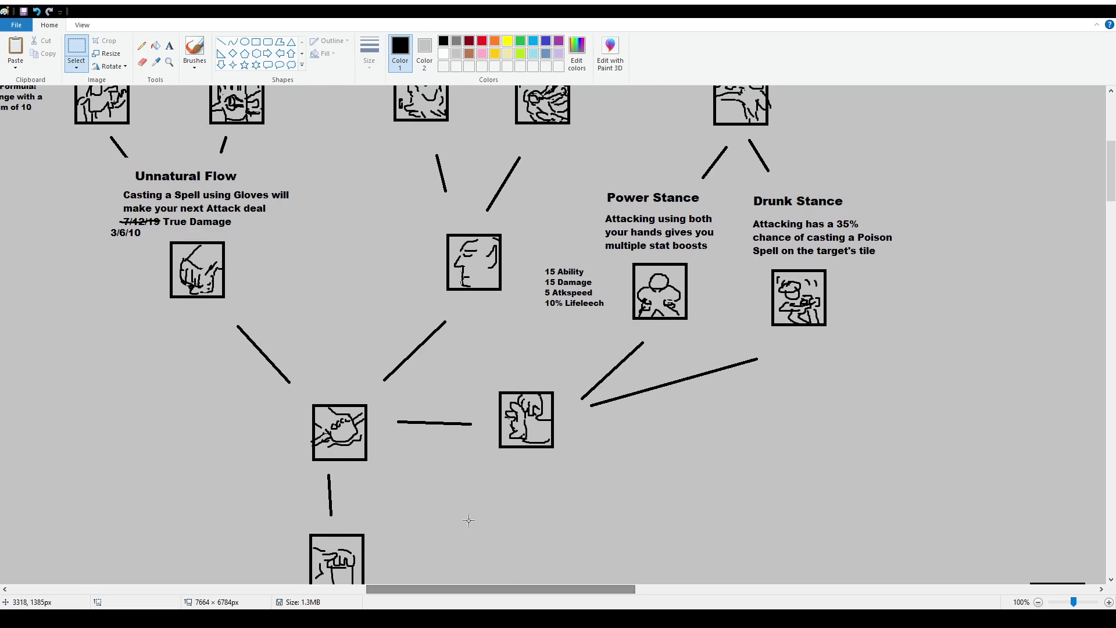
pyautogui.scroll(2, 493, 430)
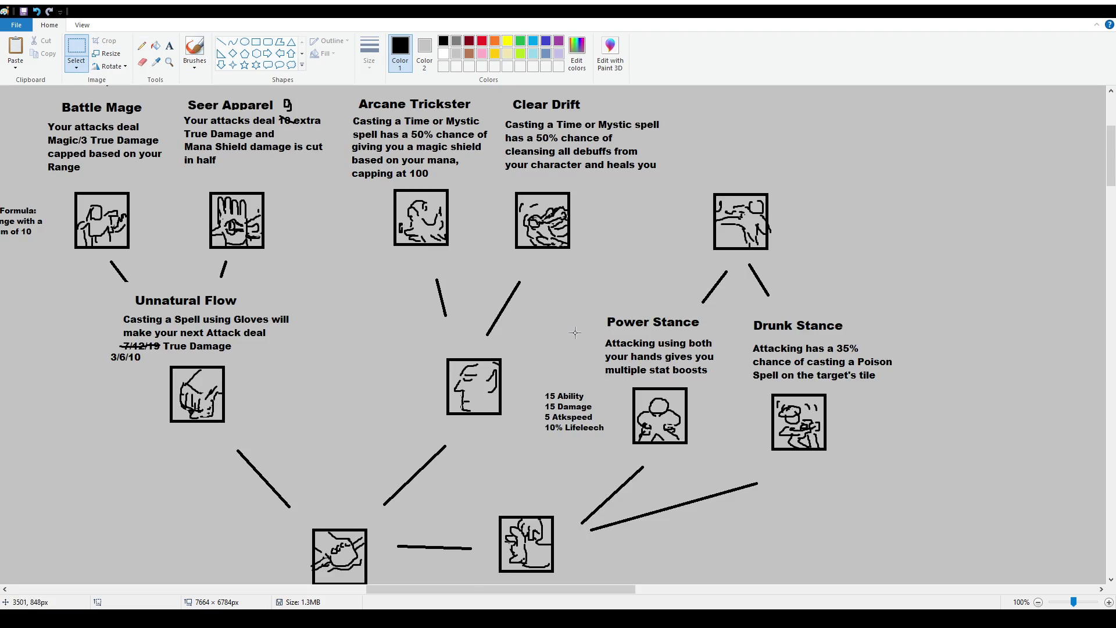
pyautogui.moveTo(531, 302); pyautogui.dragTo(732, 461)
pyautogui.moveTo(732, 303); pyautogui.dragTo(929, 470)
pyautogui.click(544, 399)
pyautogui.moveTo(105, 289); pyautogui.dragTo(331, 431)
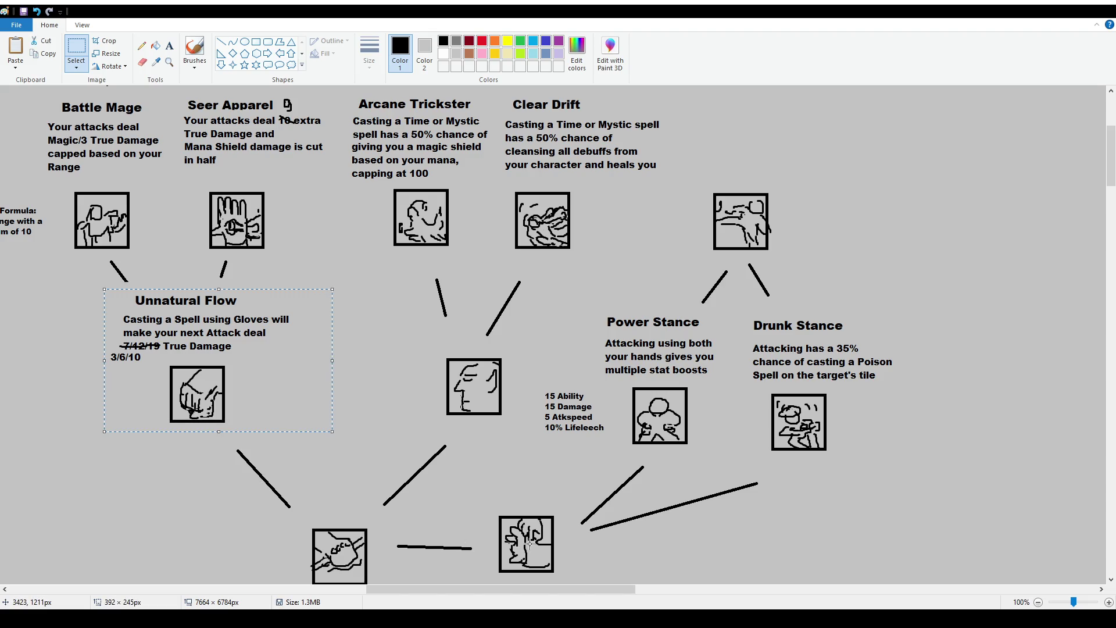
pyautogui.moveTo(612, 590); pyautogui.dragTo(558, 589)
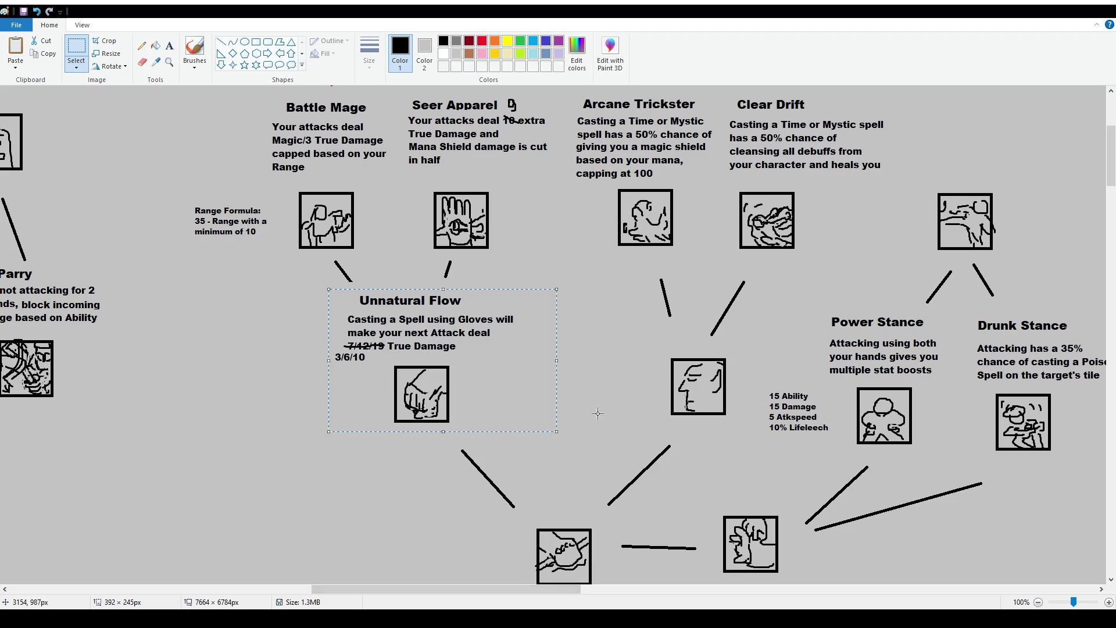
pyautogui.scroll(2, 599, 411)
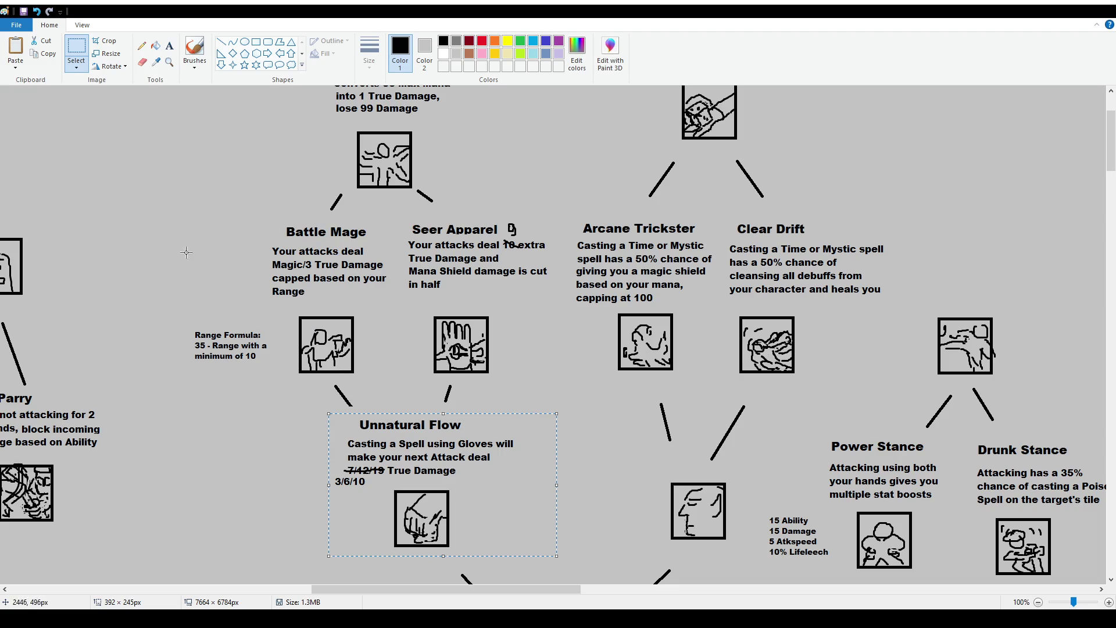
pyautogui.moveTo(178, 222); pyautogui.dragTo(396, 385)
pyautogui.click(494, 284)
pyautogui.moveTo(395, 226)
pyautogui.mouseDown()
pyautogui.moveTo(534, 393)
pyautogui.moveTo(561, 395)
pyautogui.moveTo(567, 380)
pyautogui.mouseUp()
pyautogui.click(564, 383)
pyautogui.scroll(2, 564, 383)
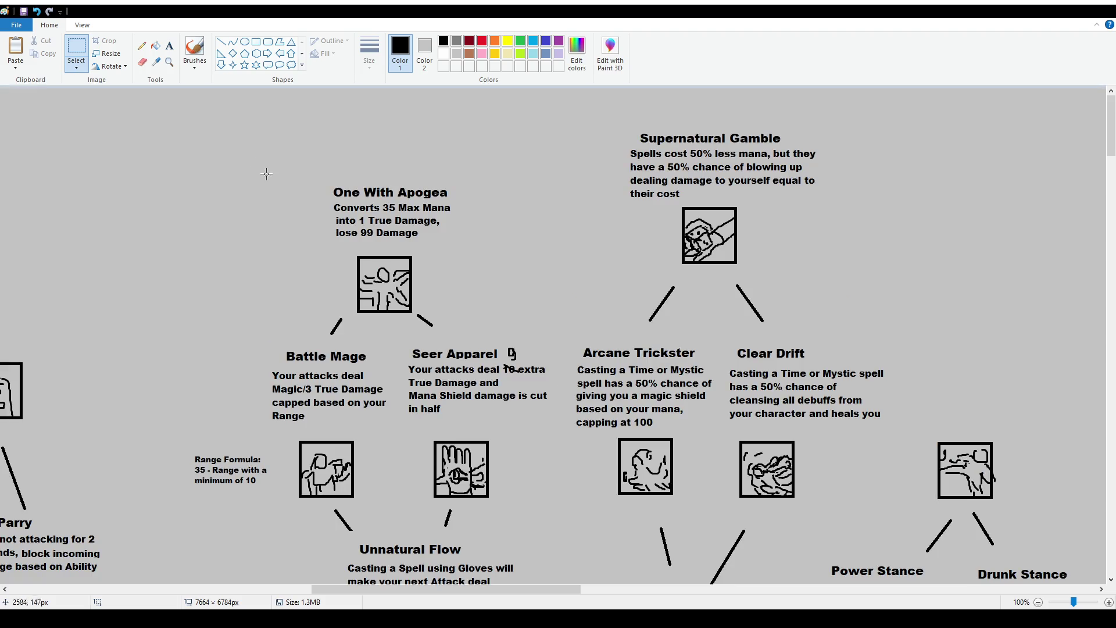
pyautogui.moveTo(311, 183); pyautogui.dragTo(466, 287)
pyautogui.click(488, 318)
pyautogui.moveTo(417, 244); pyautogui.dragTo(322, 229)
pyautogui.click(317, 228)
pyautogui.moveTo(508, 589); pyautogui.dragTo(558, 589)
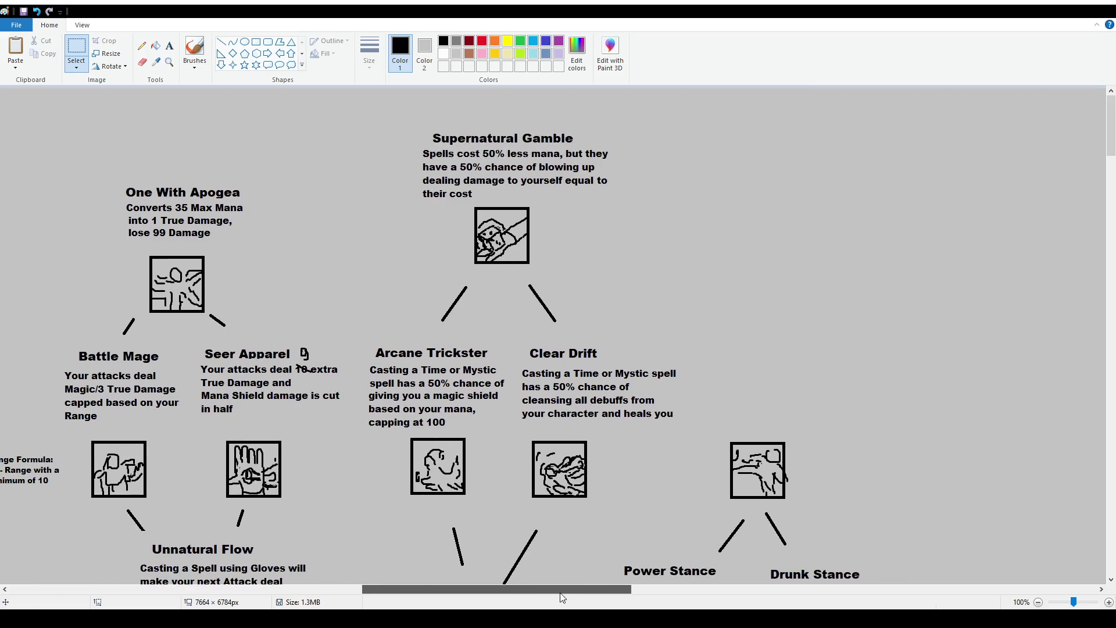
pyautogui.scroll(-5, 462, 432)
pyautogui.scroll(-5, 462, 432)
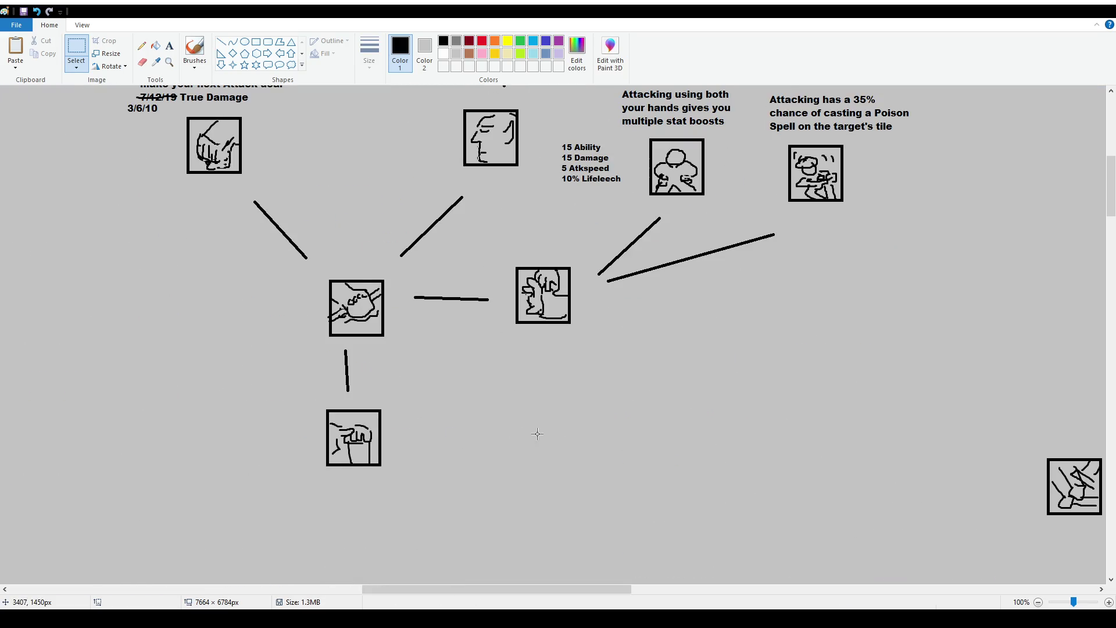
pyautogui.scroll(5, 535, 431)
pyautogui.scroll(5, 539, 423)
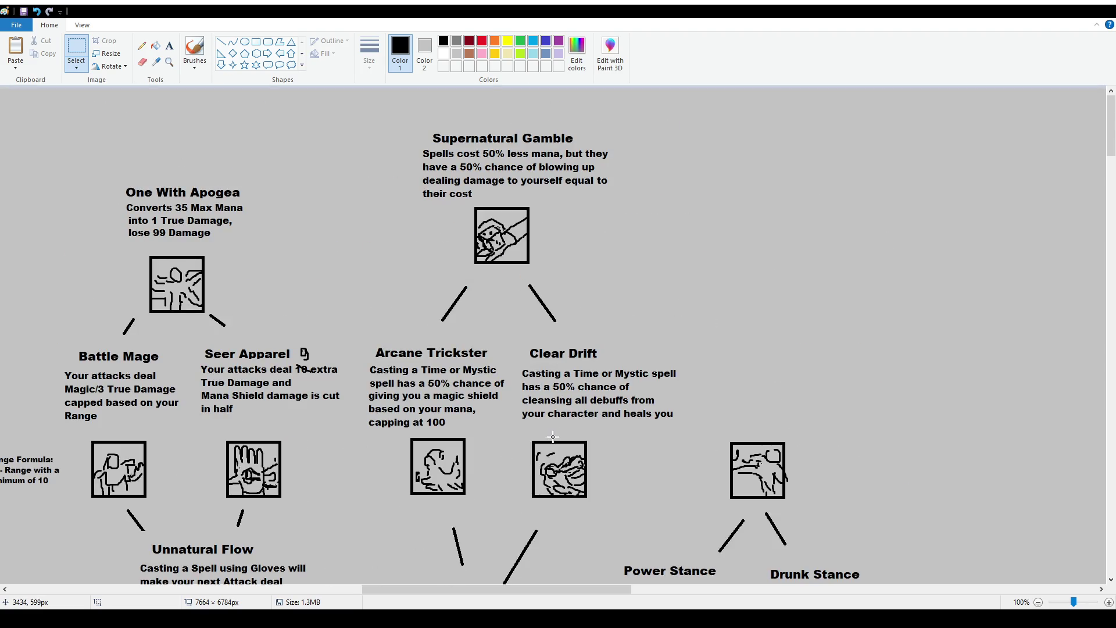
pyautogui.scroll(-10, 553, 436)
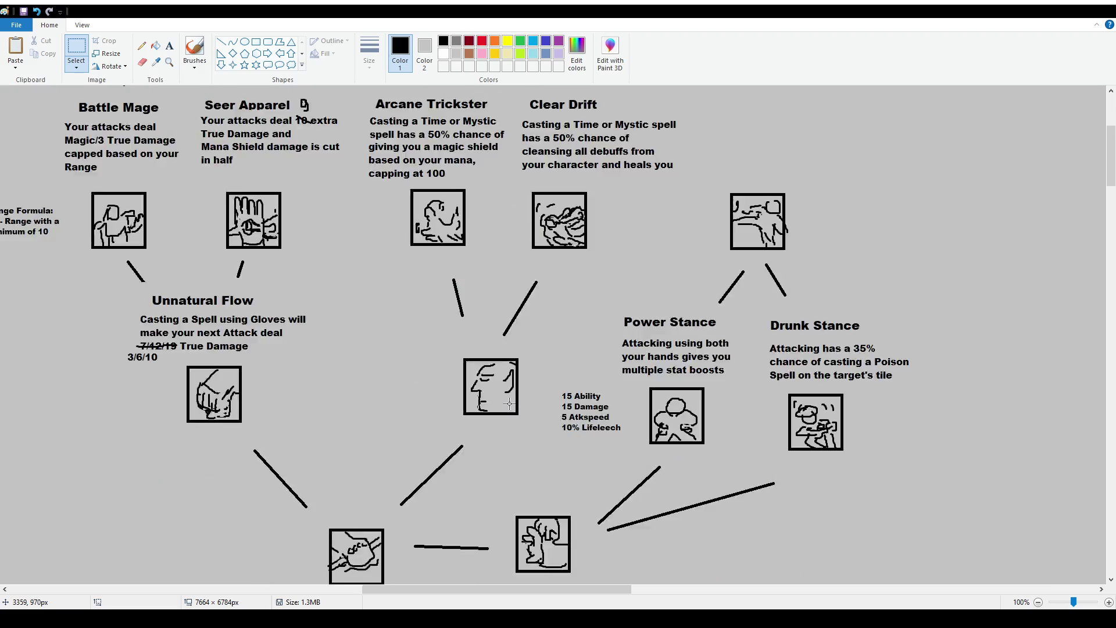
pyautogui.scroll(5, 488, 410)
pyautogui.scroll(5, 487, 409)
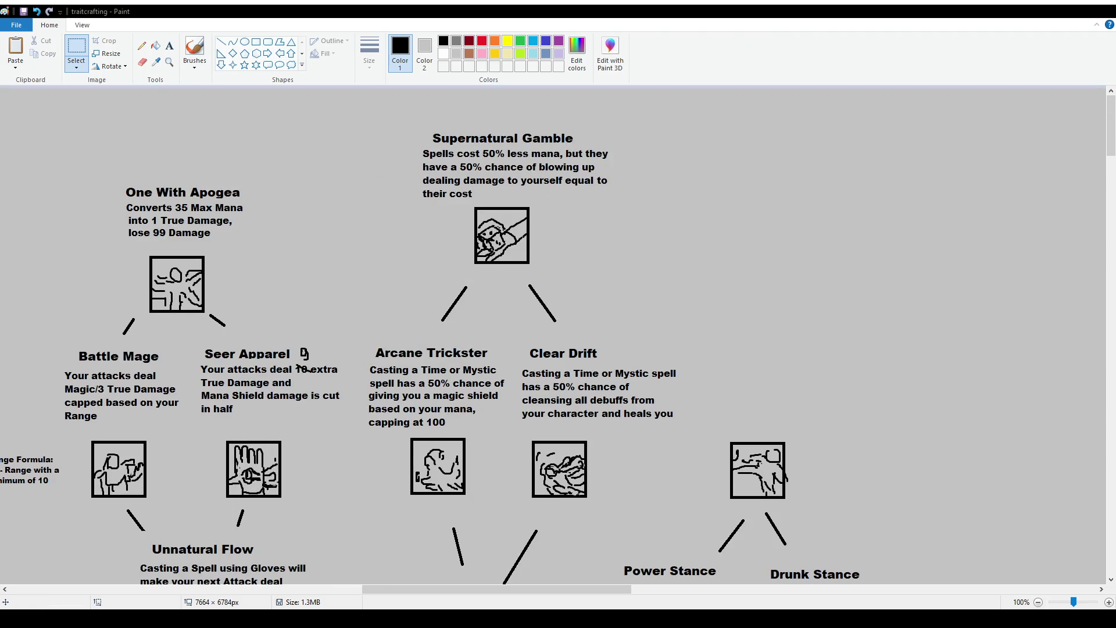
pyautogui.scroll(-12, 516, 428)
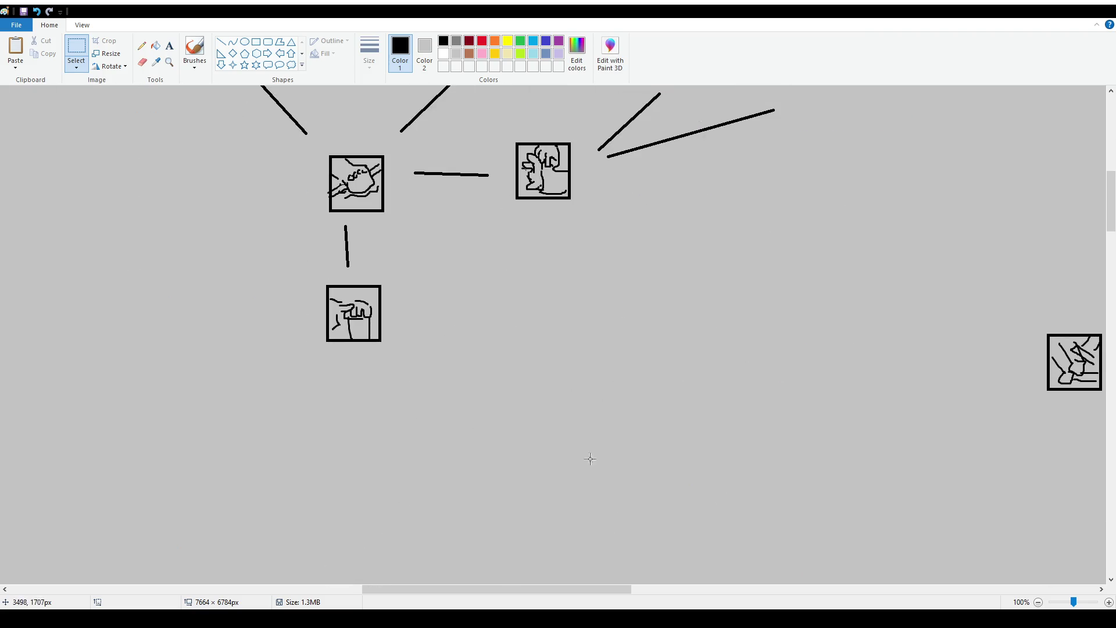
pyautogui.scroll(-20, 519, 447)
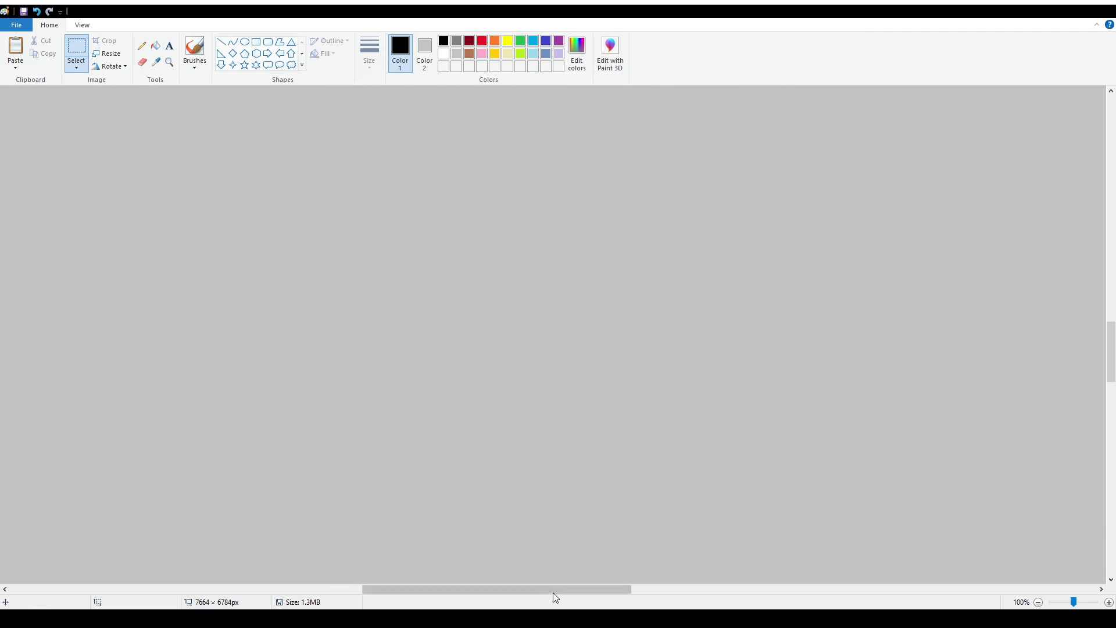
pyautogui.moveTo(553, 593); pyautogui.dragTo(708, 590)
pyautogui.scroll(-20, 662, 448)
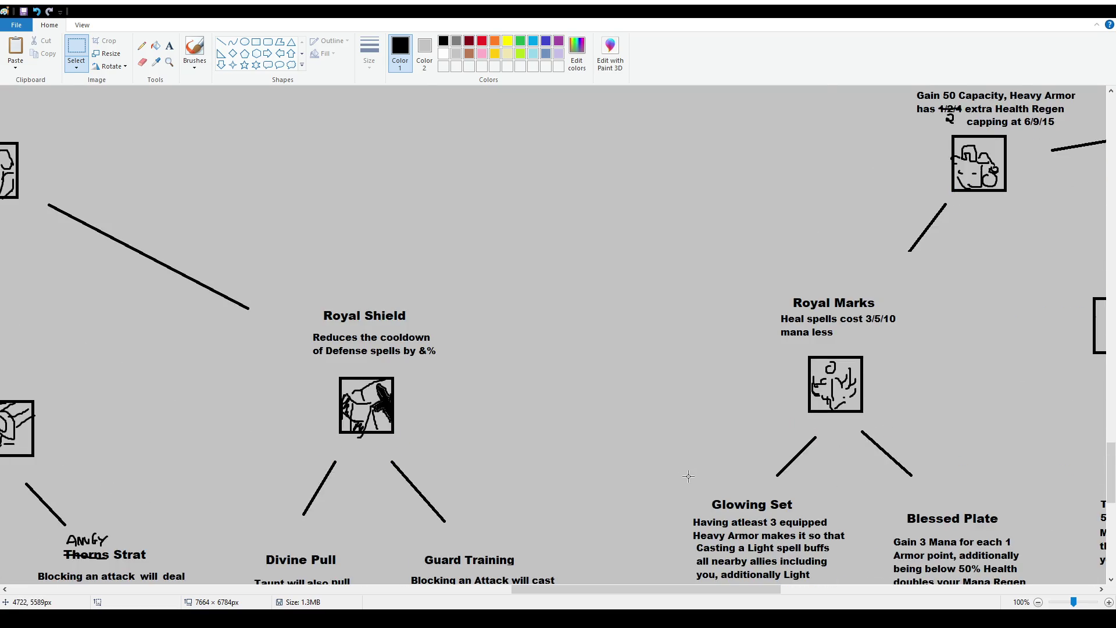
pyautogui.scroll(-4, 688, 476)
pyautogui.scroll(2, 687, 476)
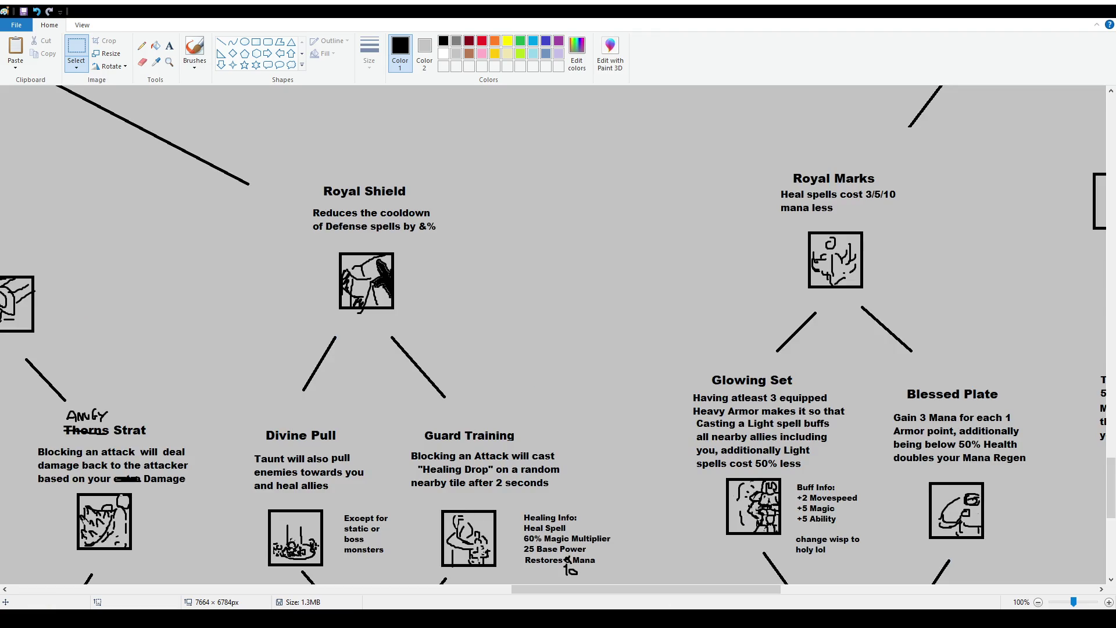
pyautogui.moveTo(655, 591); pyautogui.dragTo(819, 595)
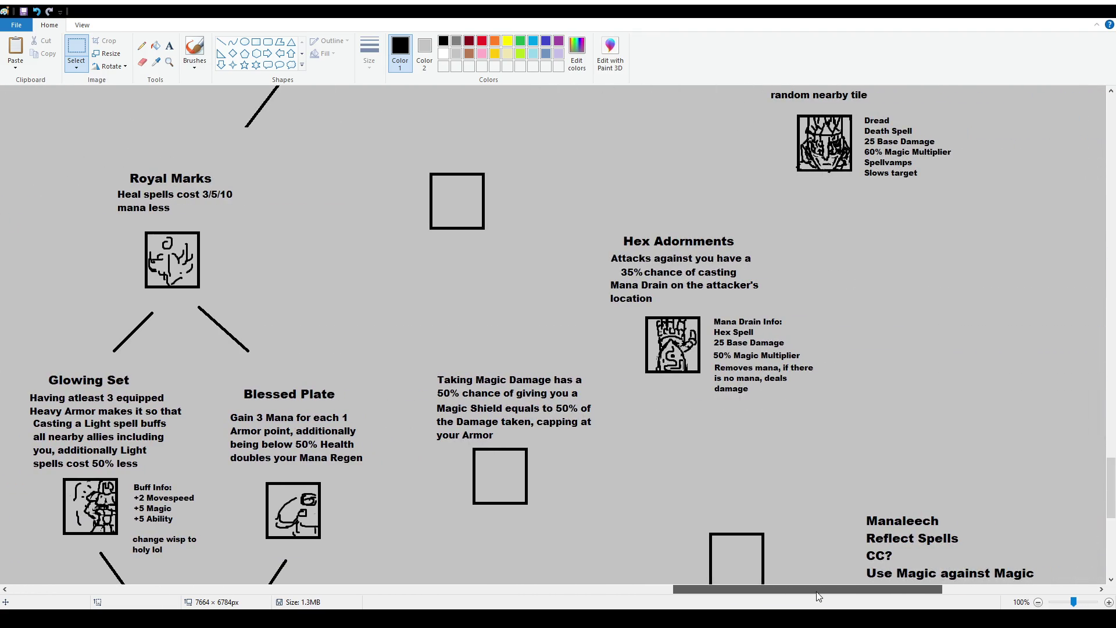
pyautogui.scroll(-2, 790, 540)
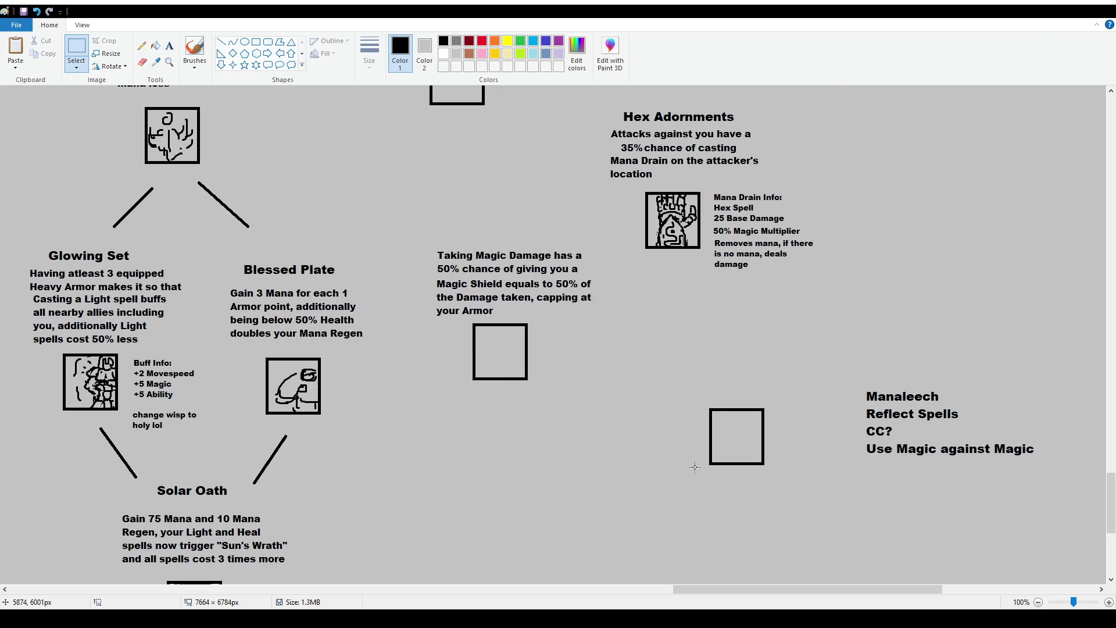
pyautogui.scroll(2, 692, 465)
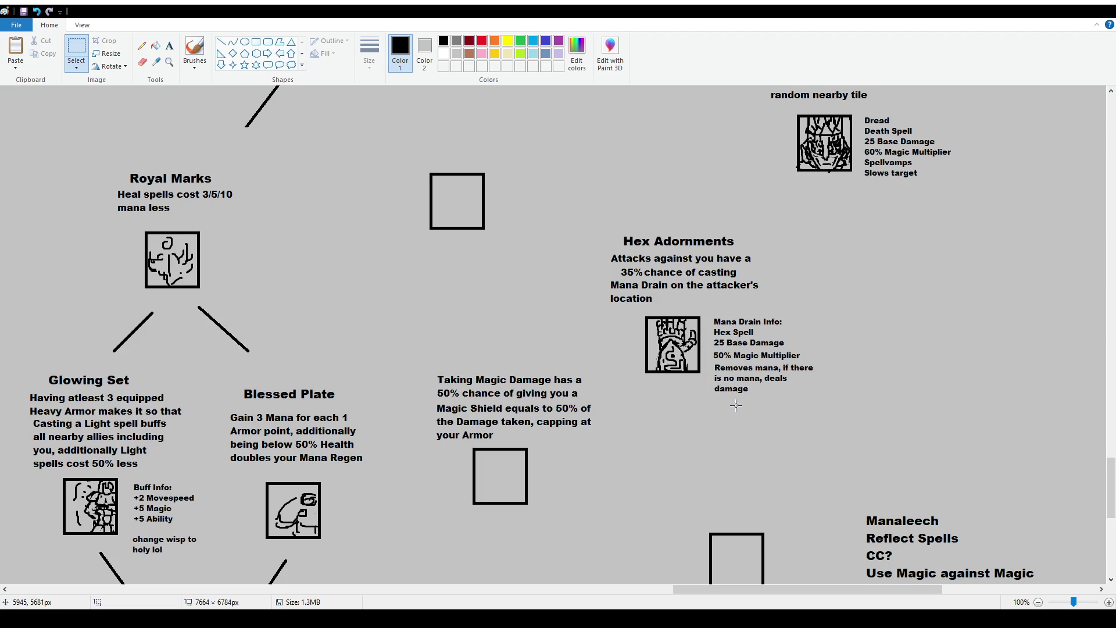
pyautogui.scroll(-3, 736, 405)
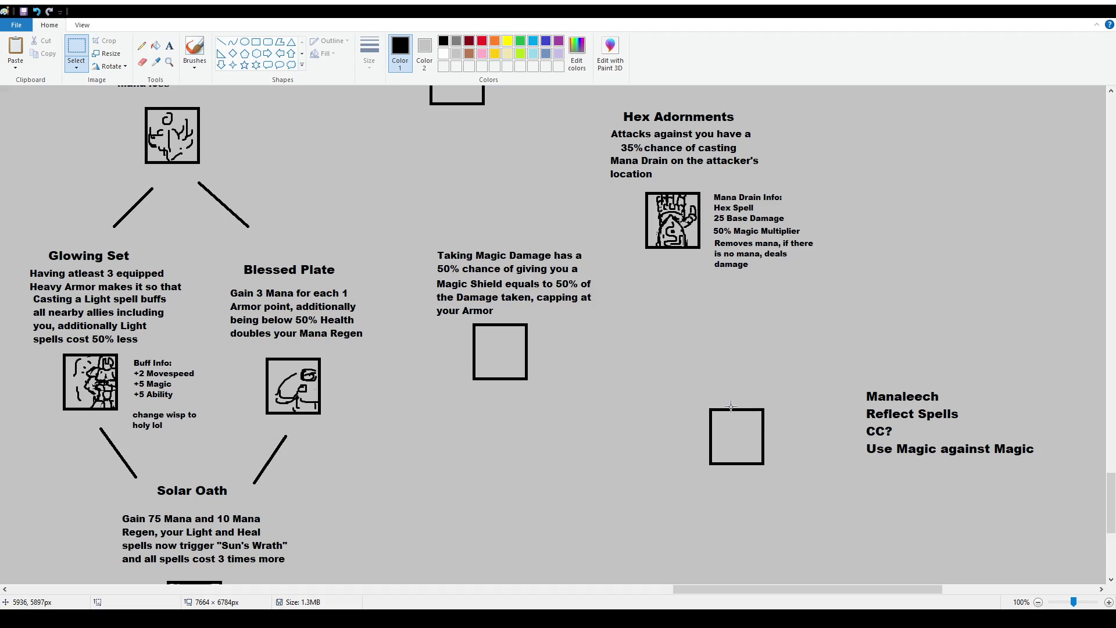
pyautogui.scroll(3, 720, 406)
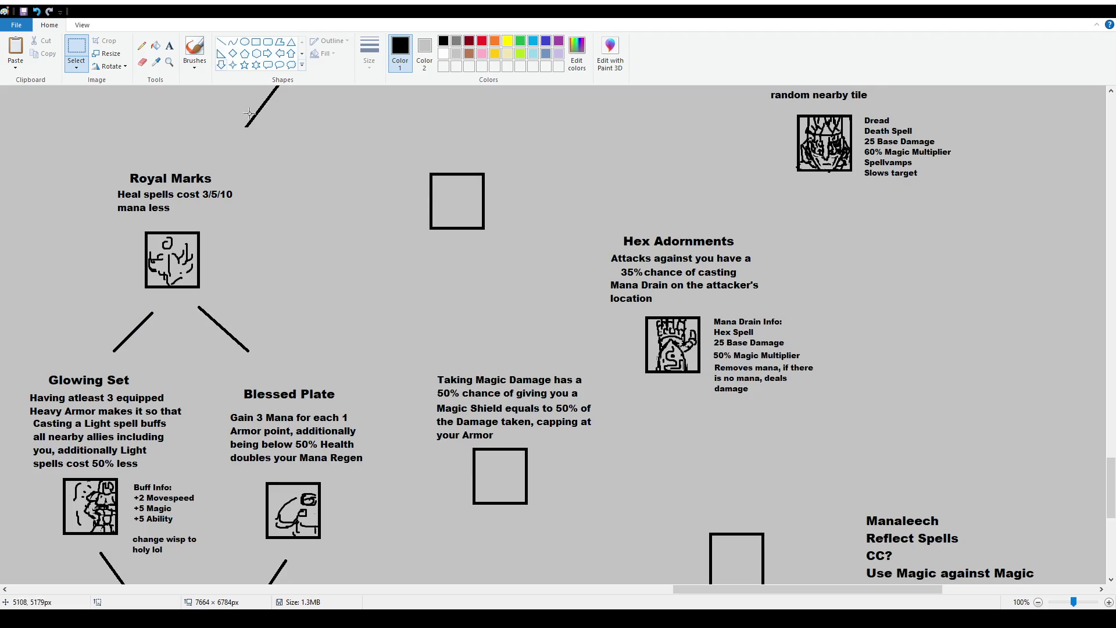
pyautogui.click(195, 50)
pyautogui.scroll(2, 597, 270)
pyautogui.scroll(-2, 597, 270)
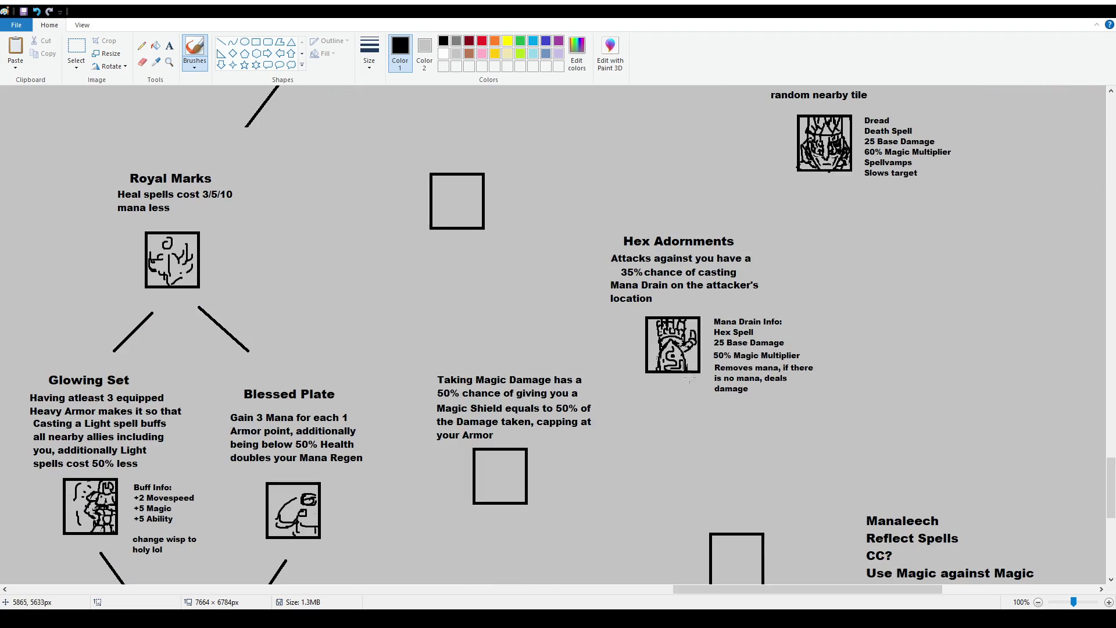
pyautogui.click(76, 52)
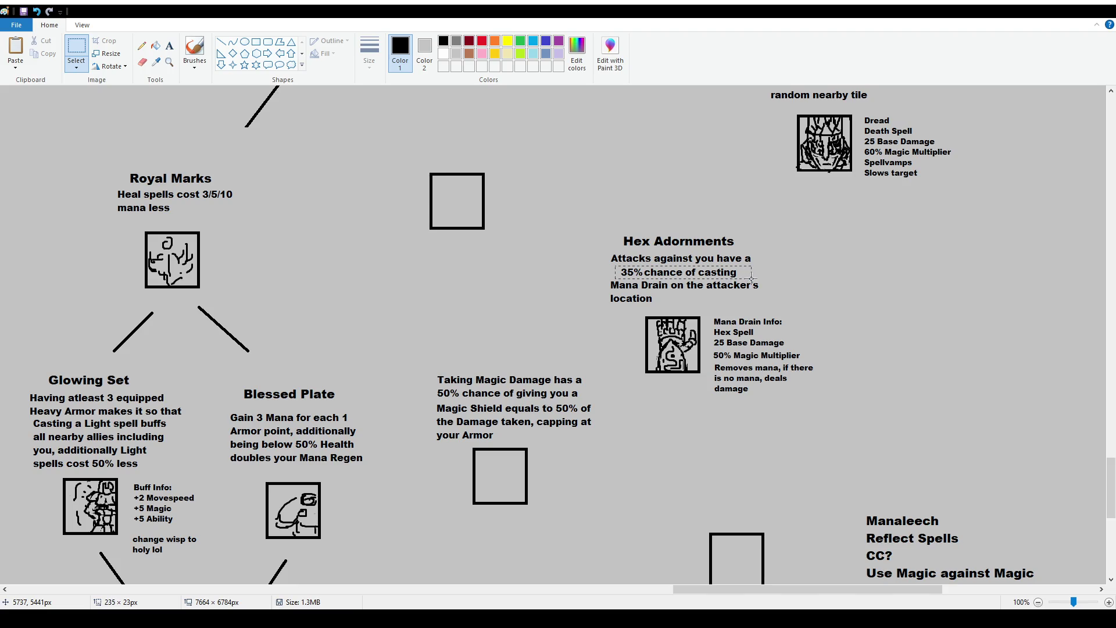
pyautogui.scroll(-2, 814, 344)
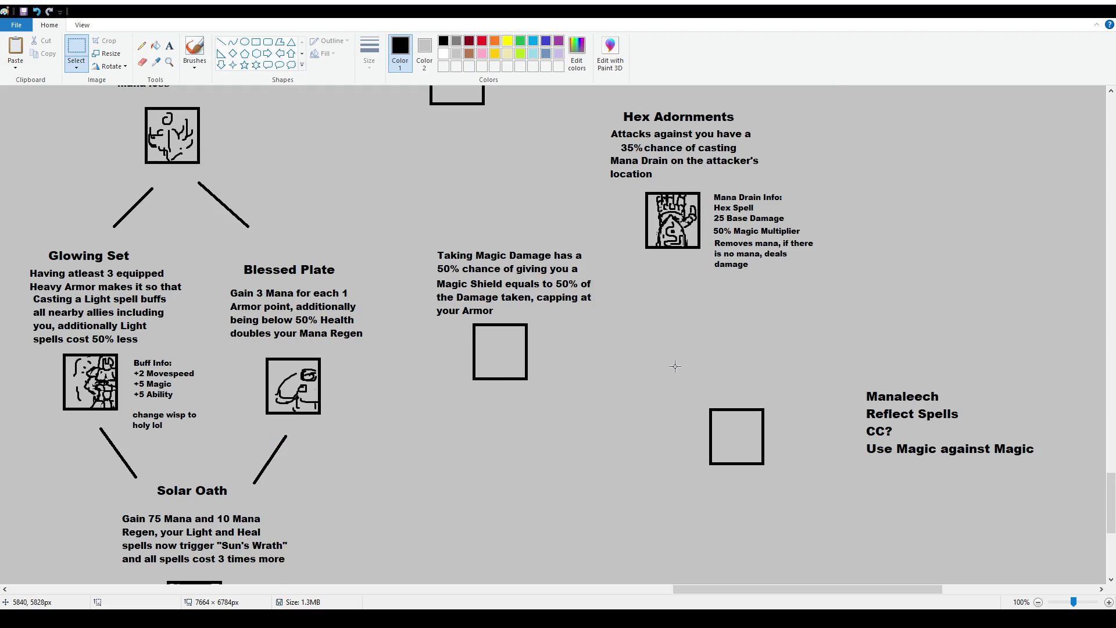
pyautogui.scroll(2, 674, 366)
pyautogui.scroll(2, 488, 285)
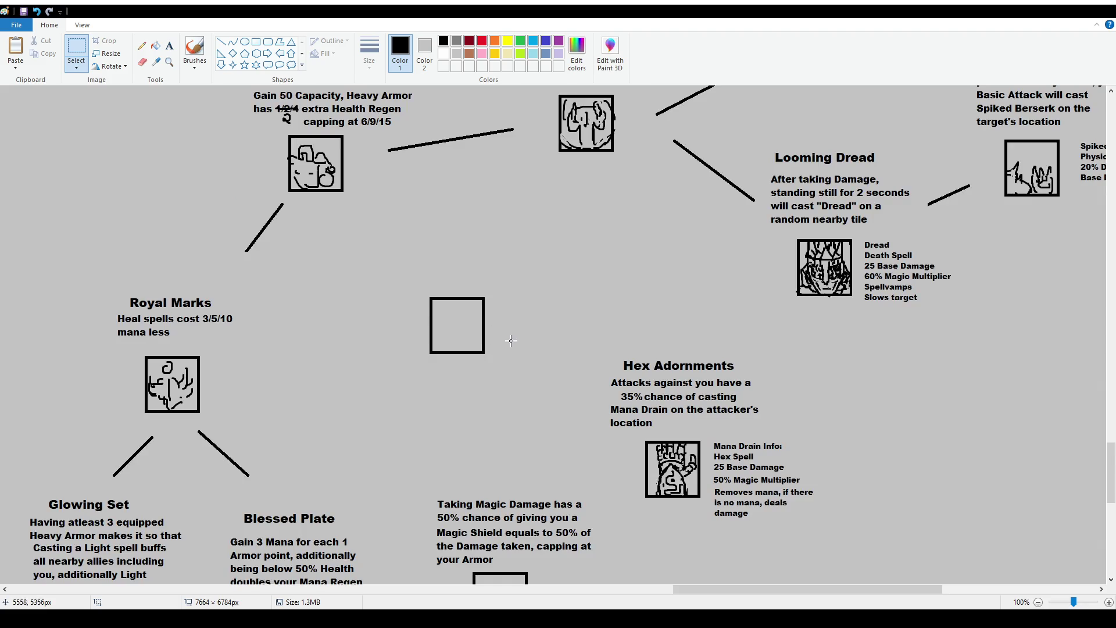
pyautogui.scroll(-2, 510, 341)
pyautogui.scroll(2, 556, 280)
pyautogui.click(194, 49)
pyautogui.scroll(-2, 520, 240)
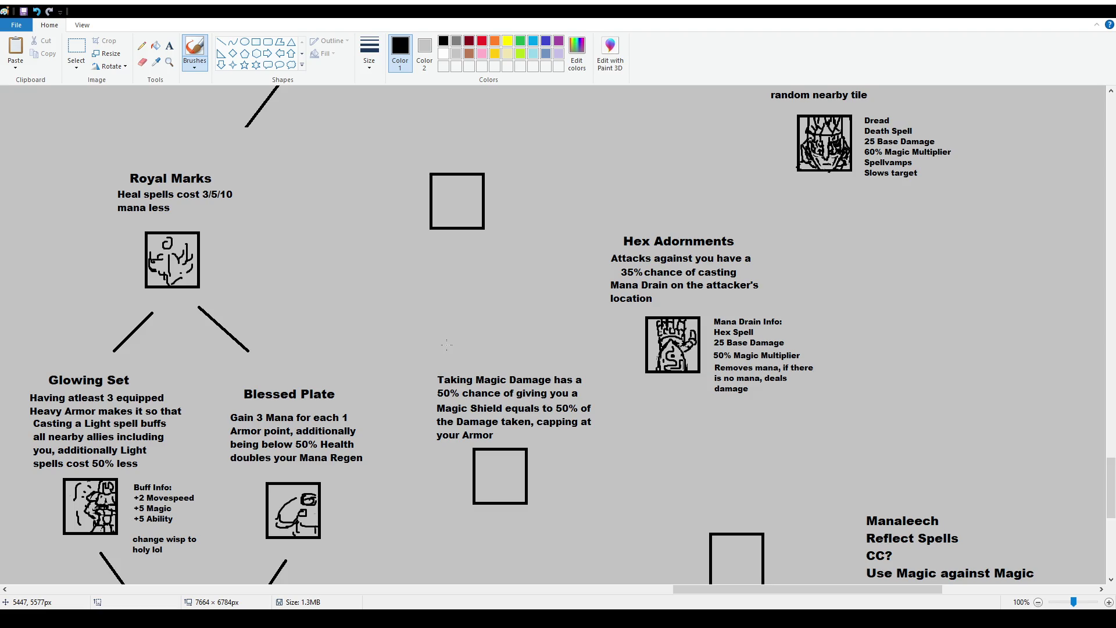
# Pan left to Relic Affinity and draw a text box directly below its description
pyautogui.moveTo(682, 590); pyautogui.dragTo(89, 596)
pyautogui.scroll(5, 248, 426)
pyautogui.scroll(-2, 248, 426)
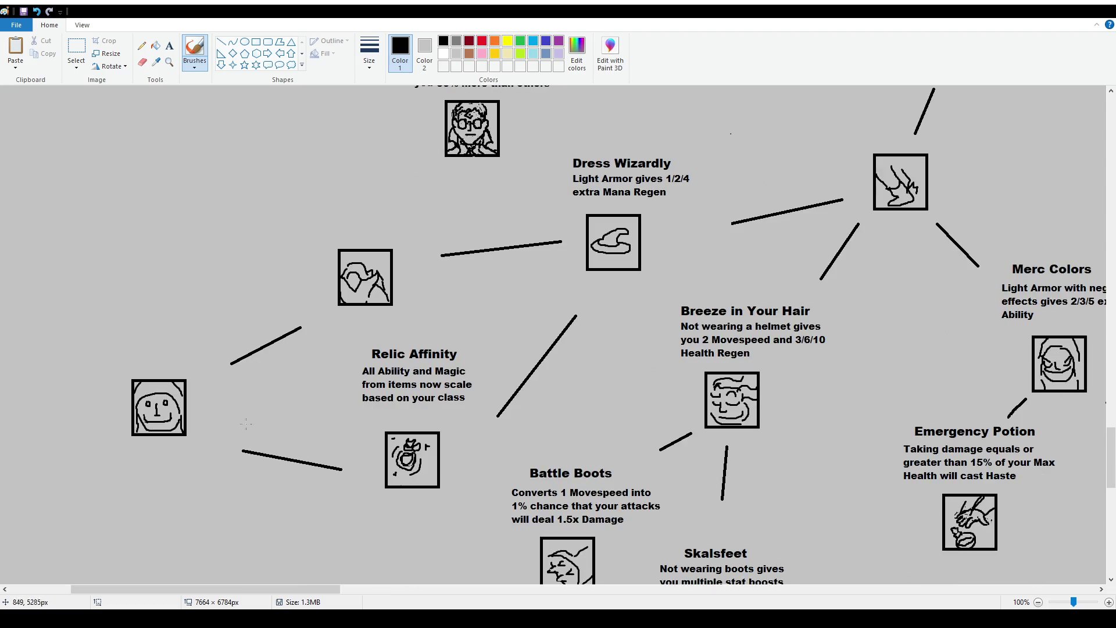
pyautogui.click(169, 45)
pyautogui.moveTo(361, 407); pyautogui.dragTo(468, 423)
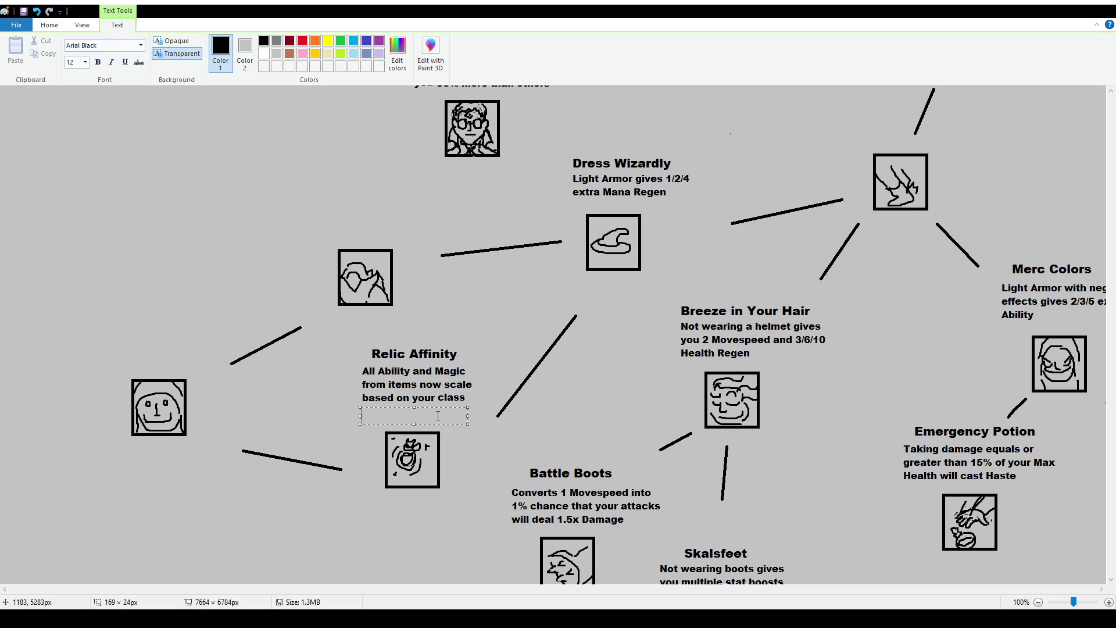
# Write 'All Stats from Items get a +1 Bonus' under the Relic Affinity description and nudge it into place
pyautogui.write('AllStst')
pyautogui.press('BackSpace')
pyautogui.press('BackSpace')
pyautogui.write('ats from Items get a +1')
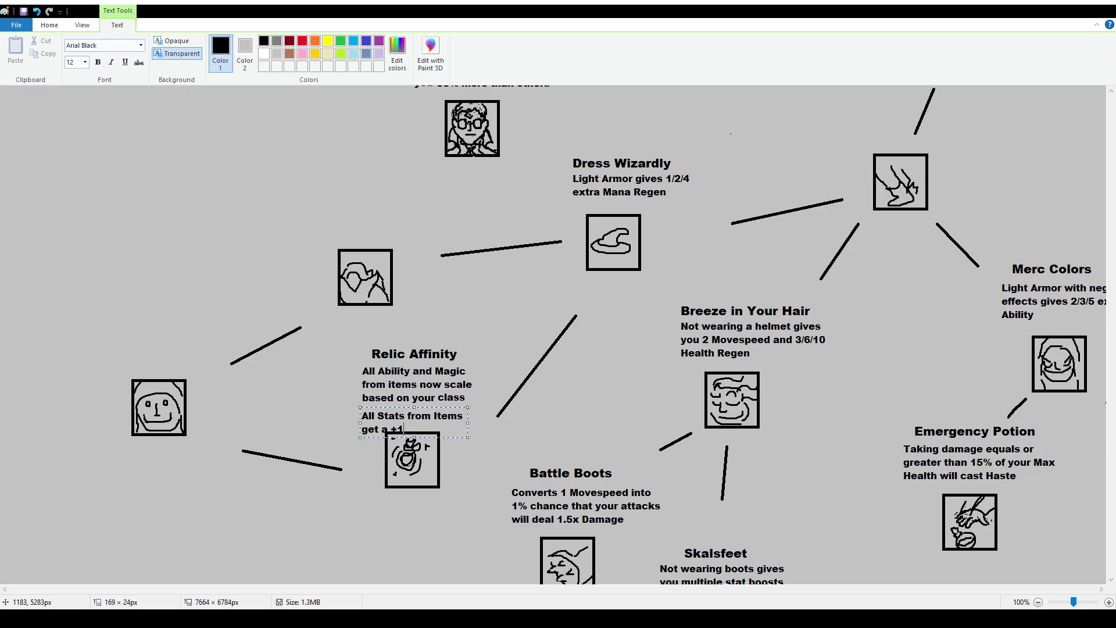
pyautogui.write(' Bonus')
pyautogui.moveTo(448, 408); pyautogui.dragTo(451, 401)
pyautogui.click(482, 412)
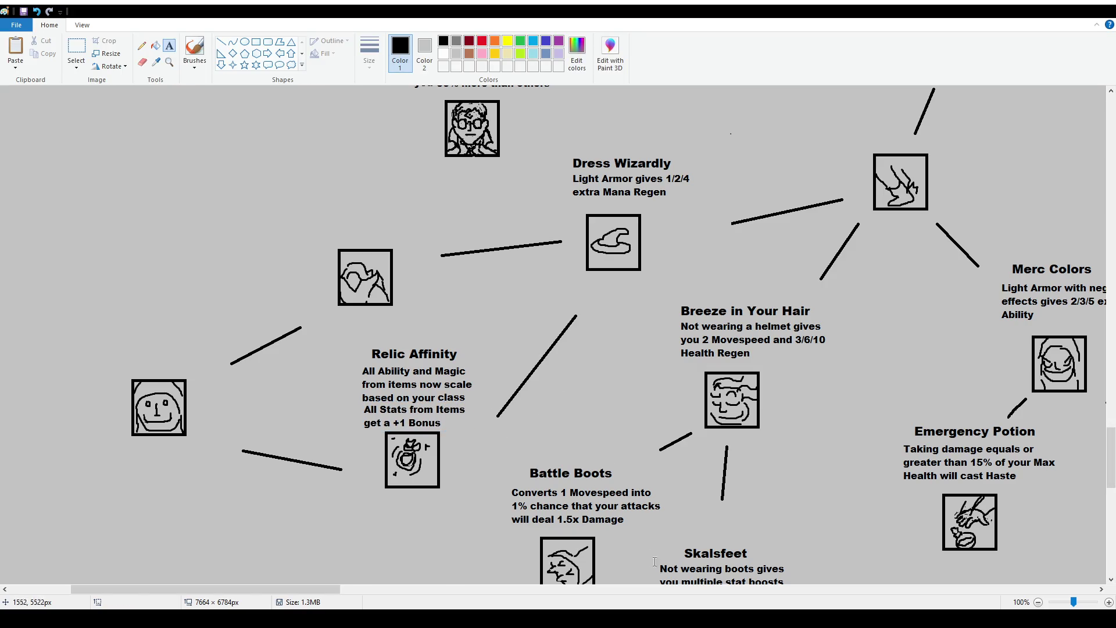
pyautogui.moveTo(344, 588)
pyautogui.mouseDown()
pyautogui.moveTo(421, 589)
pyautogui.moveTo(412, 589)
pyautogui.mouseUp()
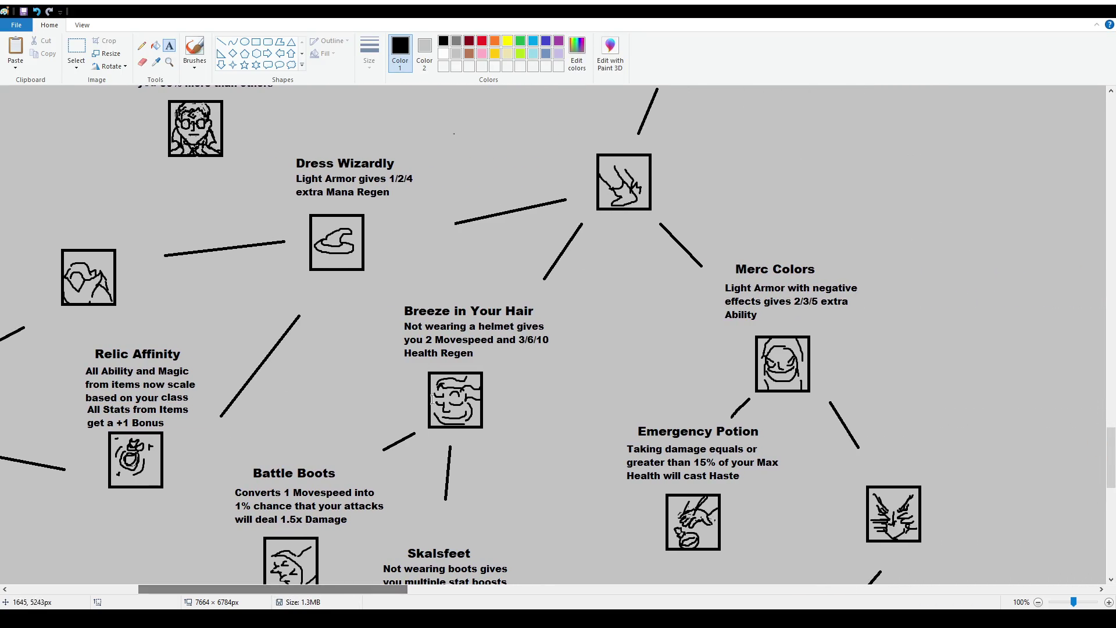
pyautogui.scroll(-2, 390, 326)
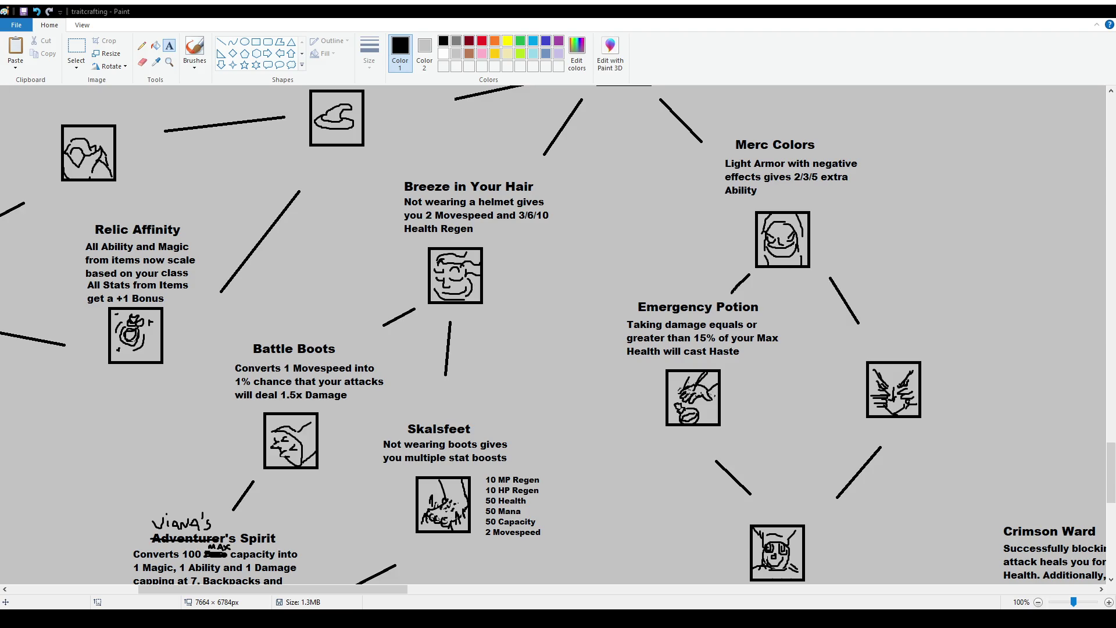
pyautogui.scroll(-2, 449, 404)
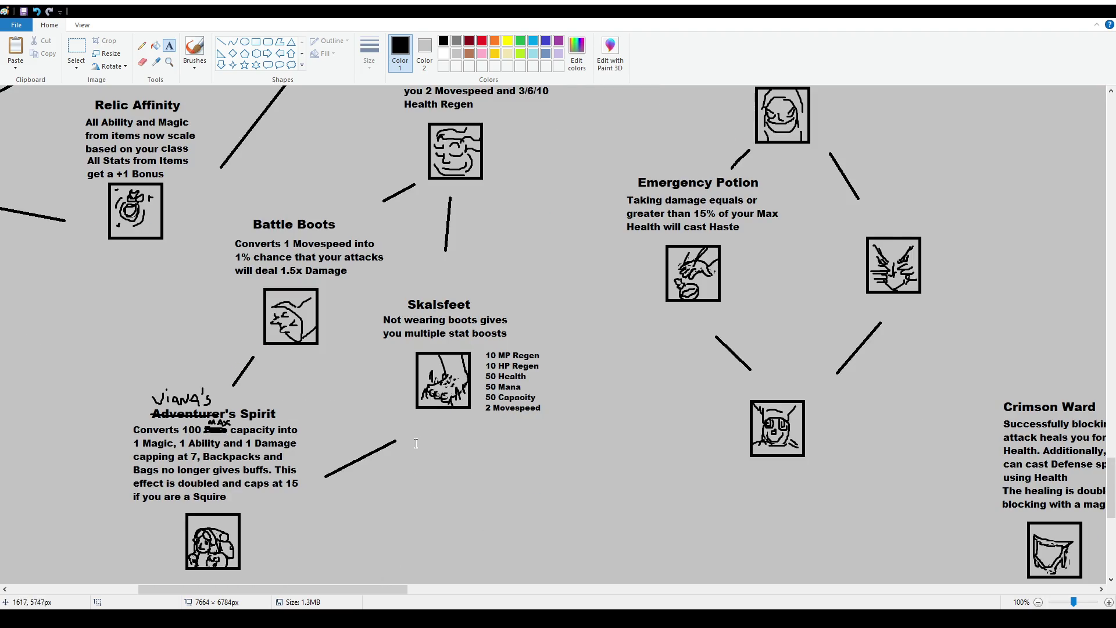
pyautogui.scroll(4, 416, 443)
pyautogui.scroll(-2, 693, 356)
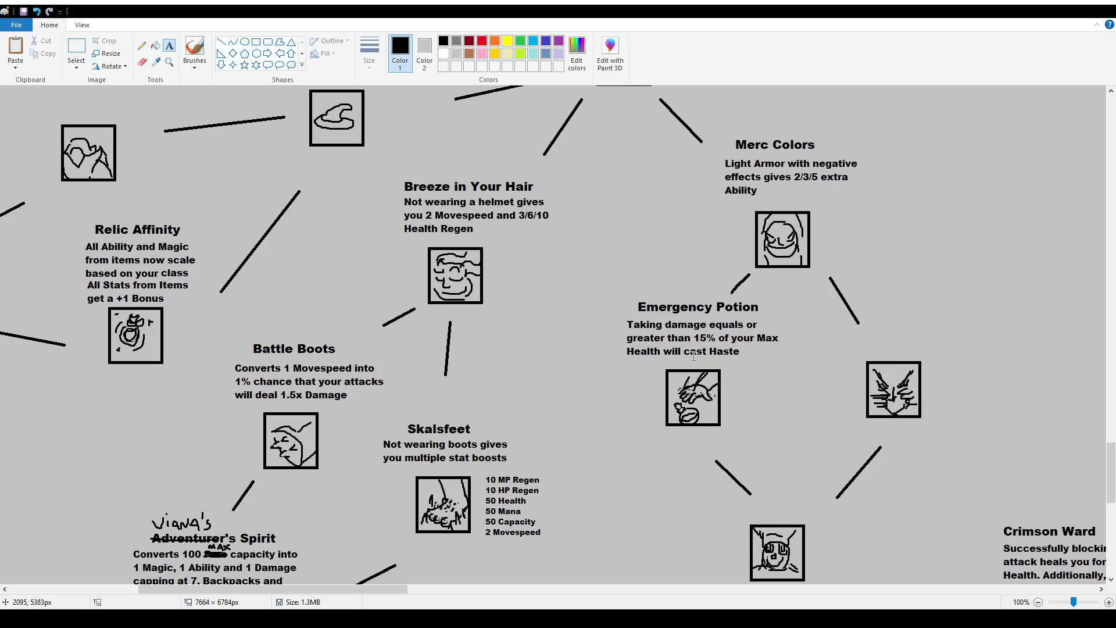
pyautogui.scroll(-2, 693, 355)
pyautogui.scroll(2, 793, 327)
pyautogui.click(194, 50)
pyautogui.moveTo(674, 245)
pyautogui.mouseDown()
pyautogui.moveTo(638, 276)
pyautogui.moveTo(650, 465)
pyautogui.moveTo(898, 523)
pyautogui.moveTo(859, 186)
pyautogui.moveTo(700, 146)
pyautogui.moveTo(671, 247)
pyautogui.mouseUp()
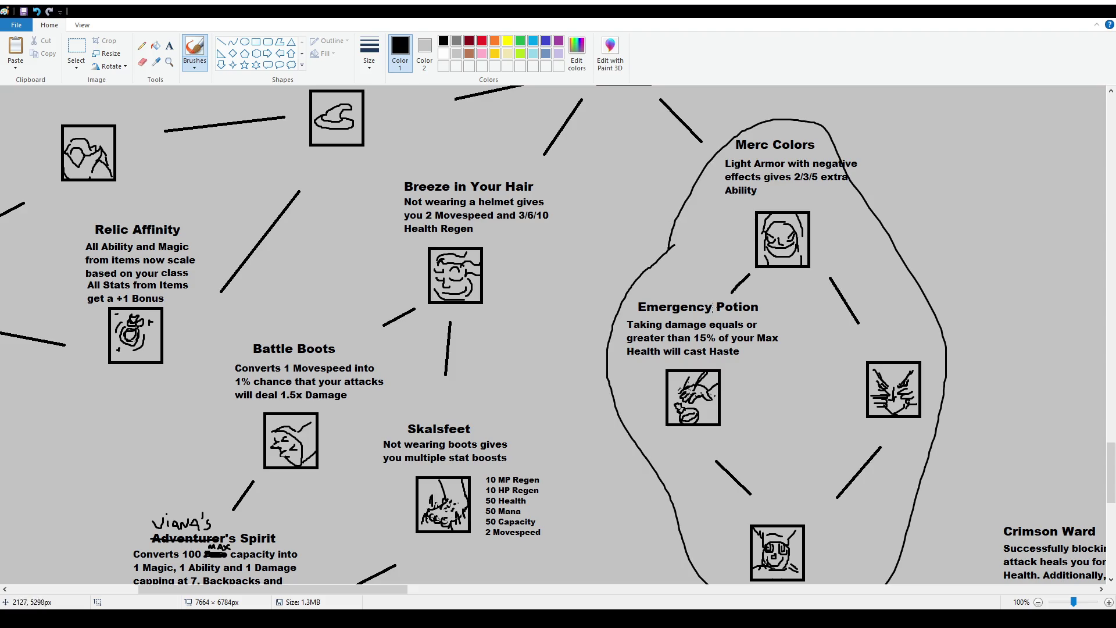
pyautogui.hotkey('ctrl', 'z')
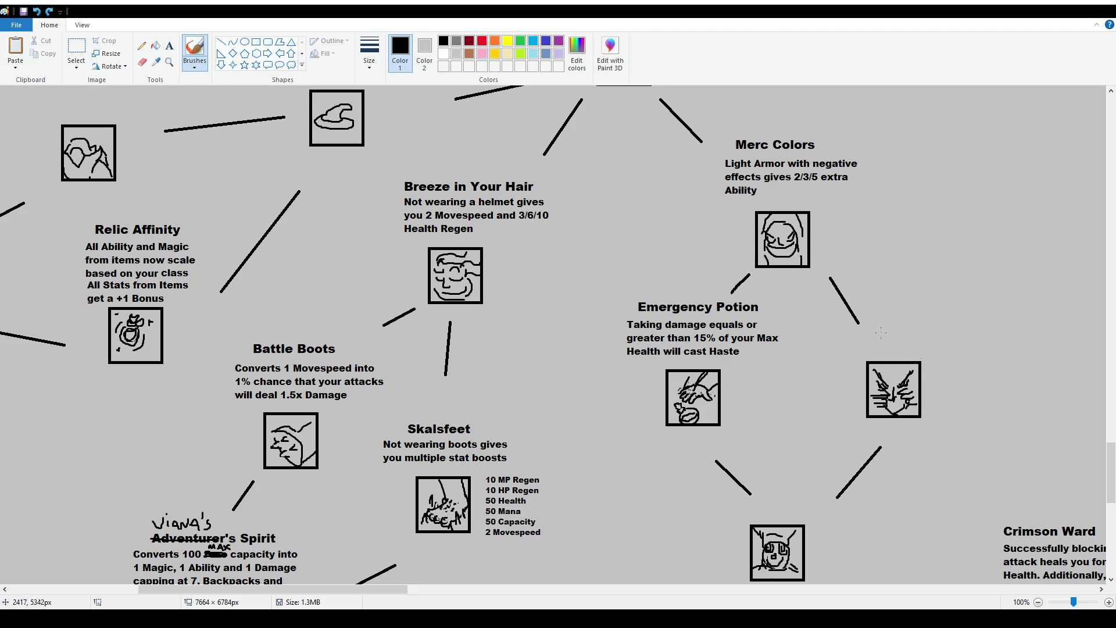
pyautogui.scroll(-2, 882, 351)
pyautogui.scroll(2, 814, 354)
pyautogui.scroll(-2, 748, 356)
pyautogui.moveTo(748, 355)
pyautogui.mouseDown()
pyautogui.moveTo(850, 410)
pyautogui.moveTo(756, 357)
pyautogui.mouseUp()
pyautogui.hotkey('ctrl', 'z')
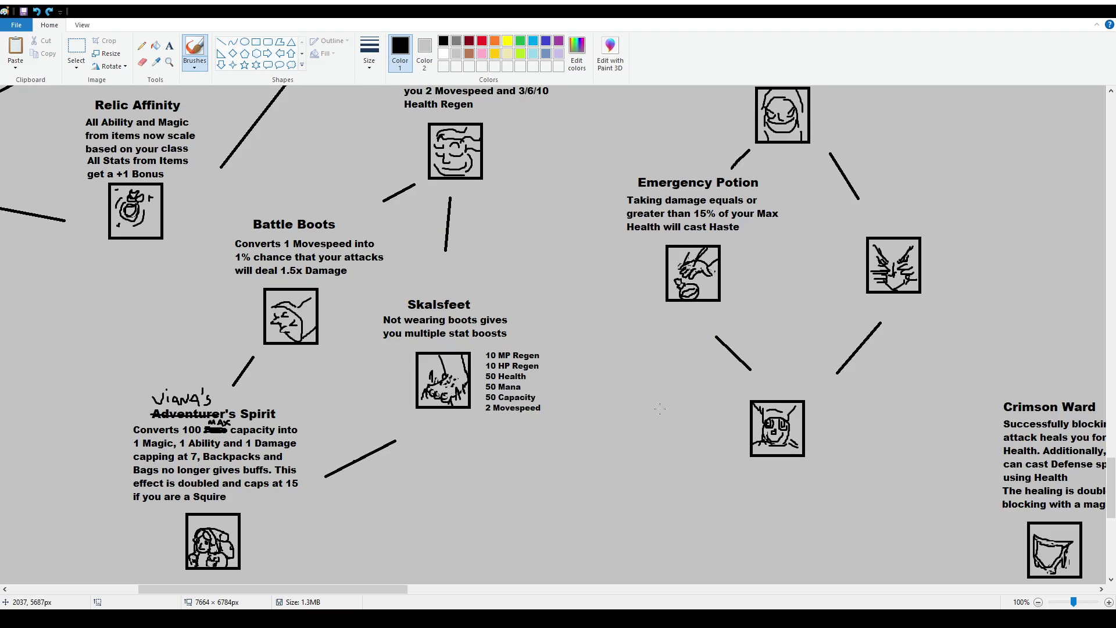
pyautogui.scroll(2, 664, 397)
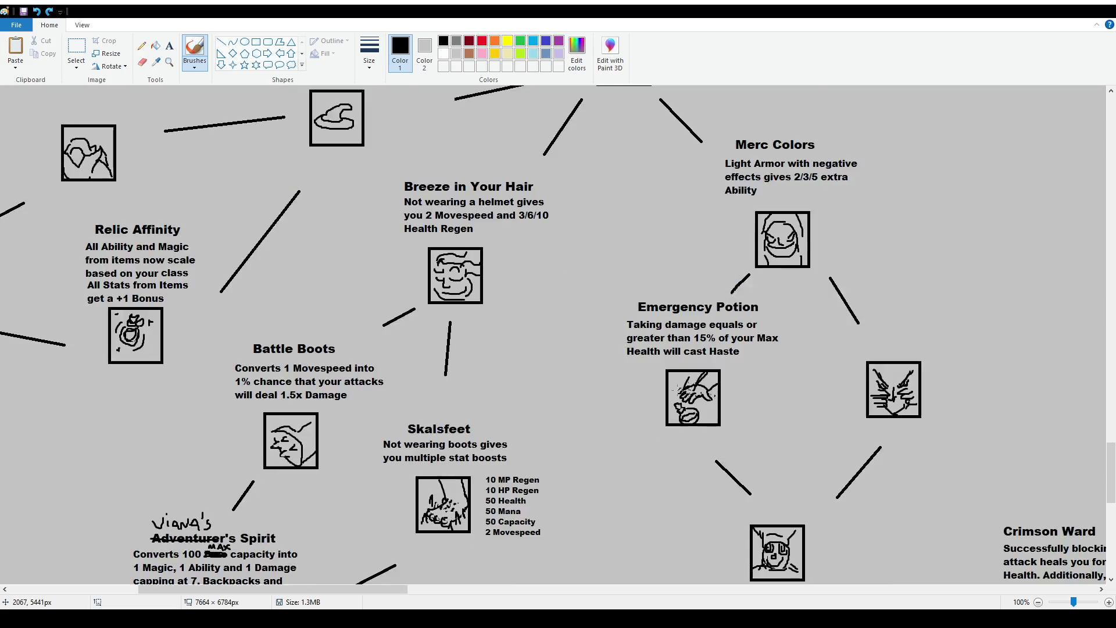
pyautogui.scroll(-2, 674, 389)
pyautogui.scroll(2, 448, 418)
pyautogui.scroll(2, 440, 394)
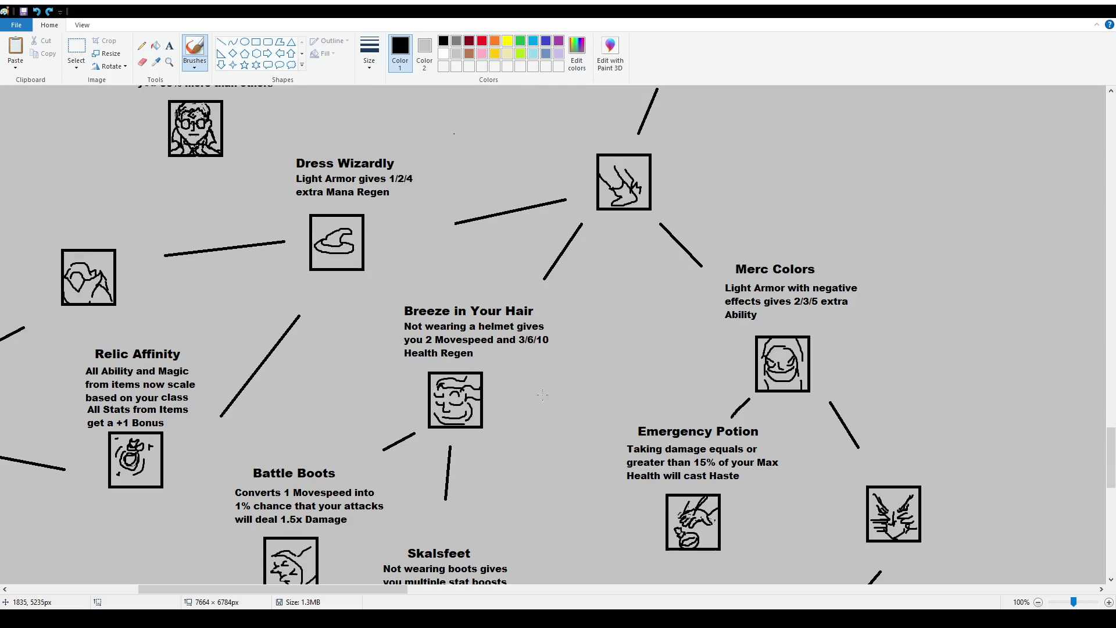
pyautogui.scroll(-2, 409, 444)
pyautogui.moveTo(560, 213)
pyautogui.mouseDown()
pyautogui.moveTo(555, 495)
pyautogui.moveTo(468, 581)
pyautogui.mouseUp()
# Draw several trial brush curves across the canvas and undo each pair
pyautogui.moveTo(149, 582); pyautogui.dragTo(360, 235)
pyautogui.hotkey('ctrl', 'z')
pyautogui.hotkey('ctrl', 'z')
pyautogui.moveTo(613, 208); pyautogui.dragTo(591, 581)
pyautogui.moveTo(606, 130); pyautogui.dragTo(884, 581)
pyautogui.scroll(4, 534, 242)
pyautogui.hotkey('ctrl', 'z')
pyautogui.hotkey('ctrl', 'z')
pyautogui.moveTo(409, 575); pyautogui.dragTo(168, 366)
pyautogui.moveTo(108, 552); pyautogui.dragTo(9, 465)
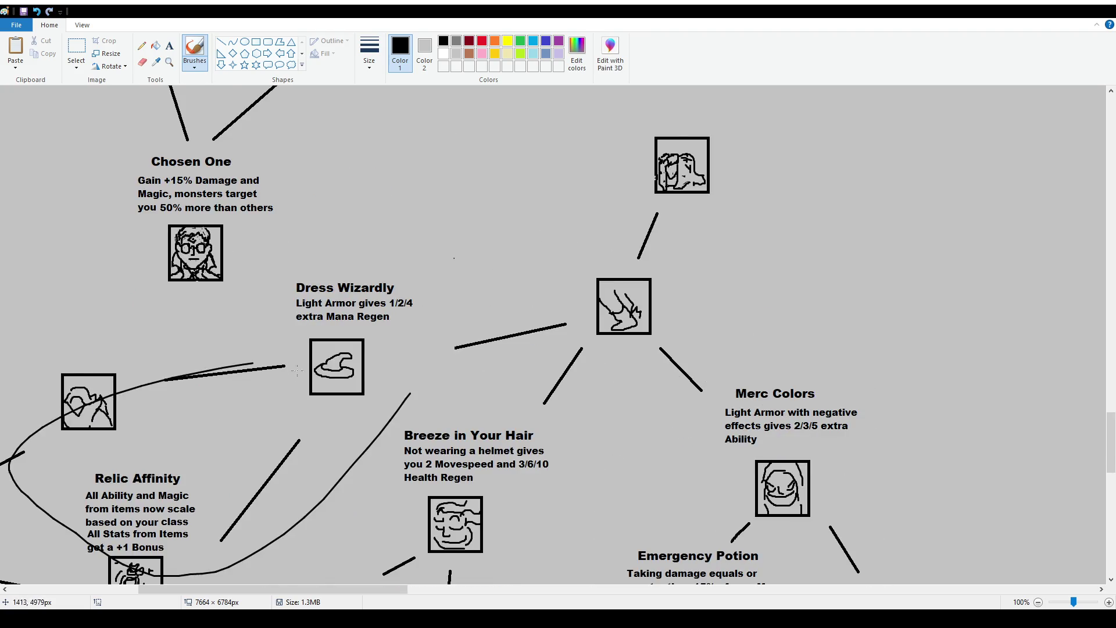
pyautogui.scroll(-2, 377, 309)
pyautogui.hotkey('ctrl', 'z')
pyautogui.hotkey('ctrl', 'z')
pyautogui.scroll(-2, 377, 309)
pyautogui.scroll(-2, 378, 310)
pyautogui.moveTo(380, 159); pyautogui.dragTo(191, 348)
pyautogui.moveTo(349, 581); pyautogui.dragTo(485, 172)
pyautogui.hotkey('ctrl', 'z')
pyautogui.hotkey('ctrl', 'z')
# Pan right, then try and undo loops around Royal Marks, Solar Oath and the heavy-armour traits
pyautogui.moveTo(414, 590); pyautogui.dragTo(766, 595)
pyautogui.scroll(-2, 727, 379)
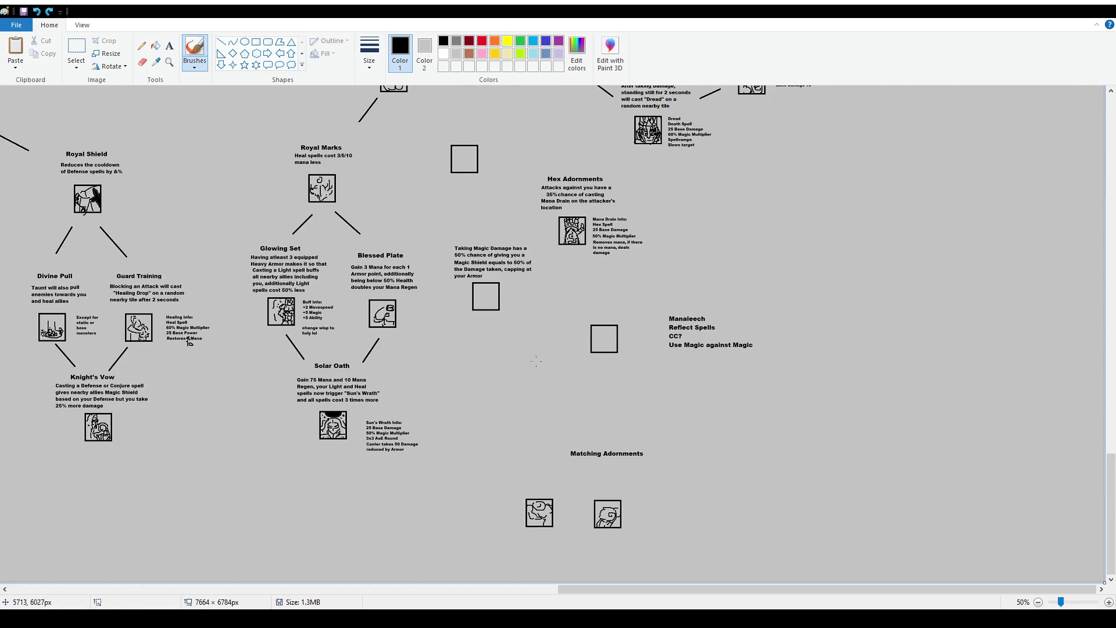
pyautogui.scroll(2, 533, 367)
pyautogui.moveTo(237, 290)
pyautogui.mouseDown()
pyautogui.moveTo(302, 573)
pyautogui.moveTo(262, 245)
pyautogui.mouseUp()
pyautogui.scroll(2, 522, 264)
pyautogui.hotkey('ctrl', 'z')
pyautogui.moveTo(520, 261)
pyautogui.mouseDown()
pyautogui.moveTo(440, 309)
pyautogui.moveTo(732, 384)
pyautogui.moveTo(816, 257)
pyautogui.moveTo(471, 278)
pyautogui.moveTo(368, 295)
pyautogui.moveTo(778, 352)
pyautogui.moveTo(468, 272)
pyautogui.moveTo(447, 279)
pyautogui.moveTo(419, 332)
pyautogui.moveTo(552, 512)
pyautogui.moveTo(549, 235)
pyautogui.moveTo(415, 308)
pyautogui.mouseUp()
pyautogui.hotkey('ctrl', 'z')
pyautogui.hotkey('ctrl', 'z')
pyautogui.scroll(-2, 493, 318)
# Draw a freehand question mark to the right of Hex Adornments
pyautogui.hotkey('ctrl', 'z')
pyautogui.moveTo(691, 322)
pyautogui.mouseDown()
pyautogui.moveTo(698, 298)
pyautogui.moveTo(691, 353)
pyautogui.mouseUp()
pyautogui.moveTo(692, 365); pyautogui.dragTo(700, 382)
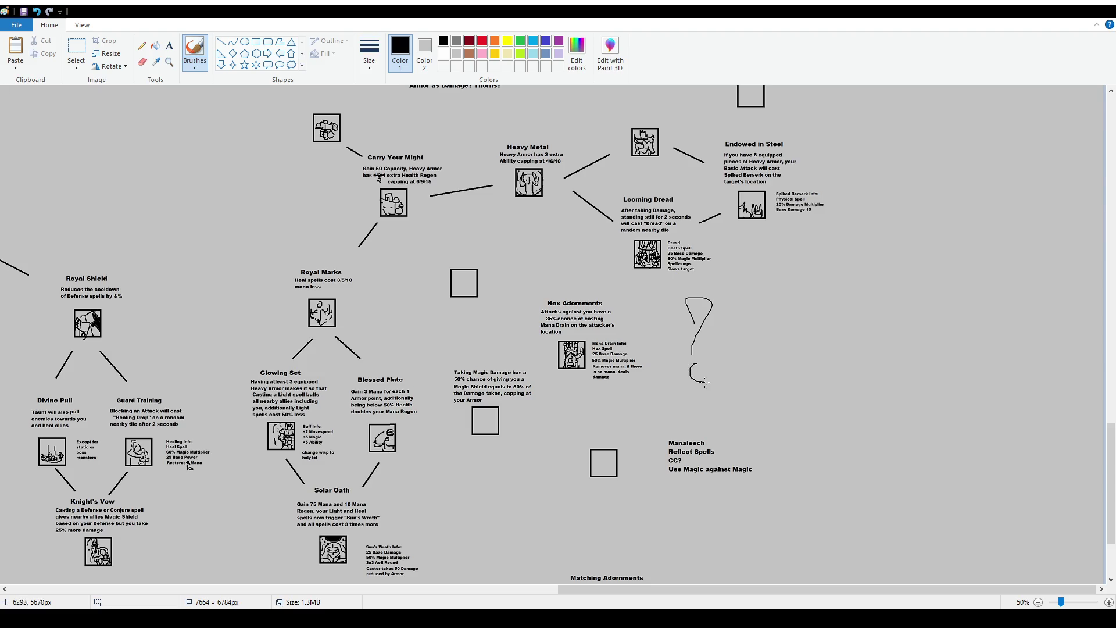
pyautogui.hotkey('ctrl', 'z')
pyautogui.hotkey('ctrl', 'z')
pyautogui.scroll(6, 620, 200)
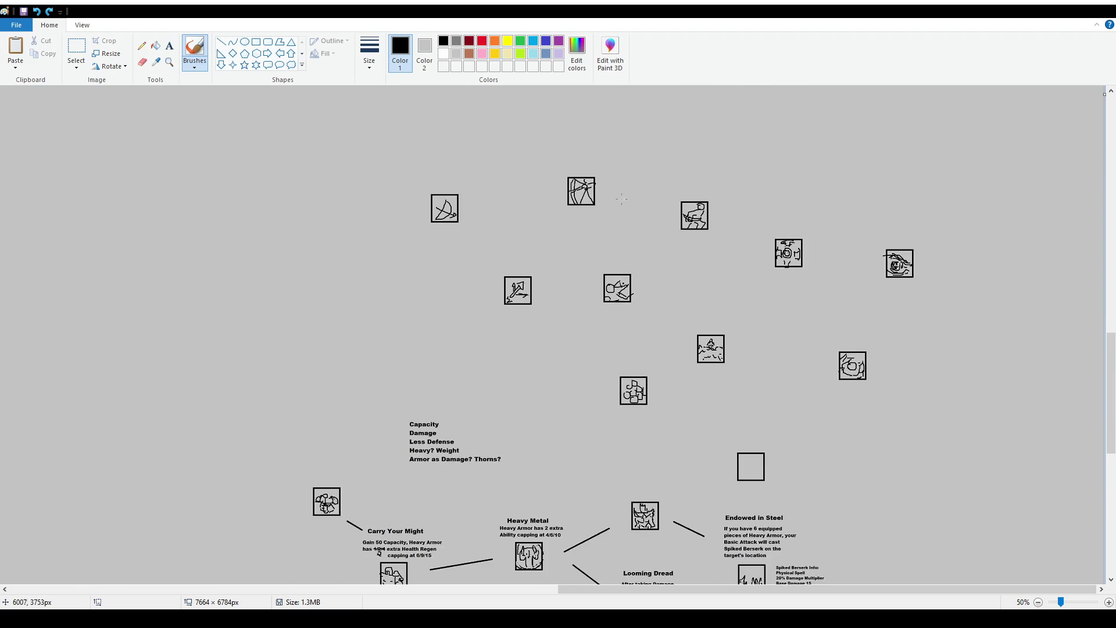
pyautogui.scroll(15, 620, 200)
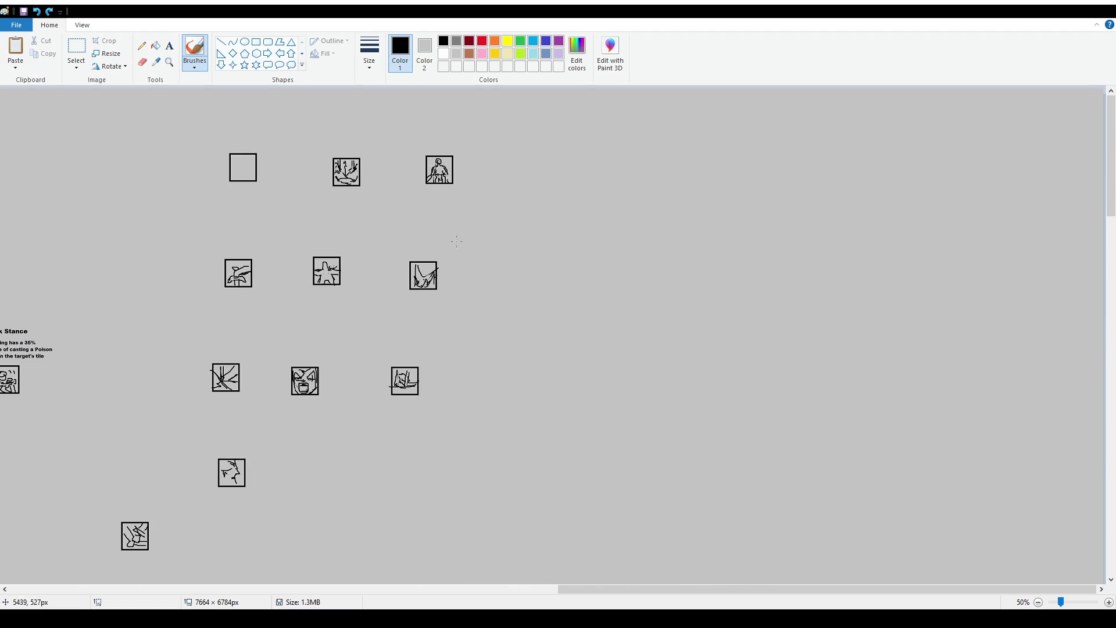
pyautogui.scroll(-20, 499, 240)
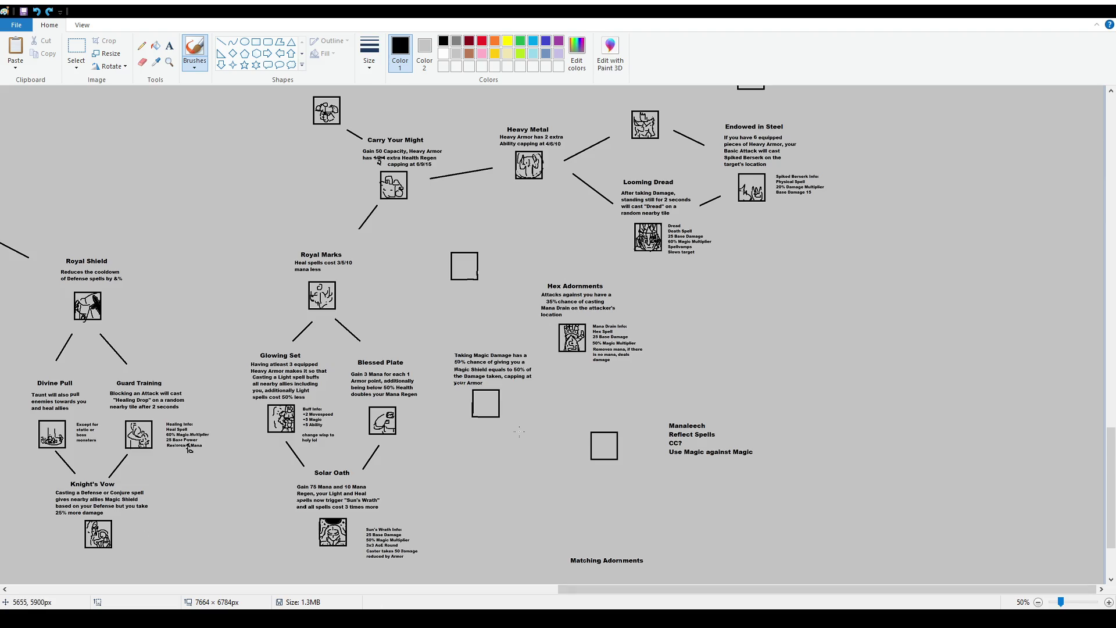
# Zoom to 100% and pan to the Royal Marks, Hex Adornments and empty icon box area
pyautogui.scroll(1, 527, 434)
pyautogui.scroll(-10, 526, 434)
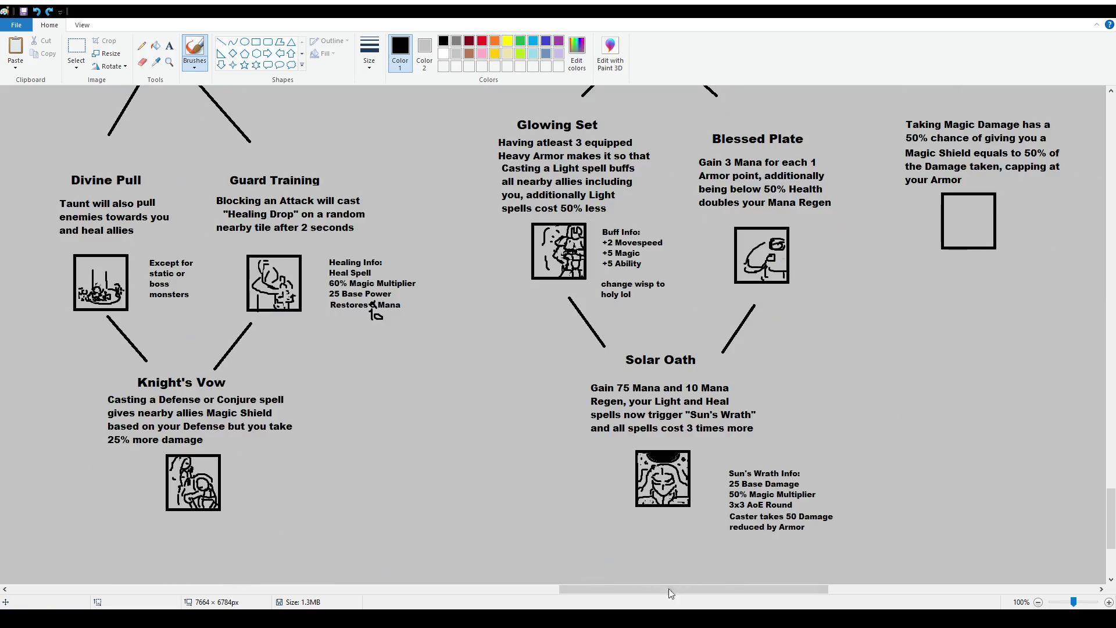
pyautogui.moveTo(667, 593); pyautogui.dragTo(878, 594)
pyautogui.scroll(3, 339, 433)
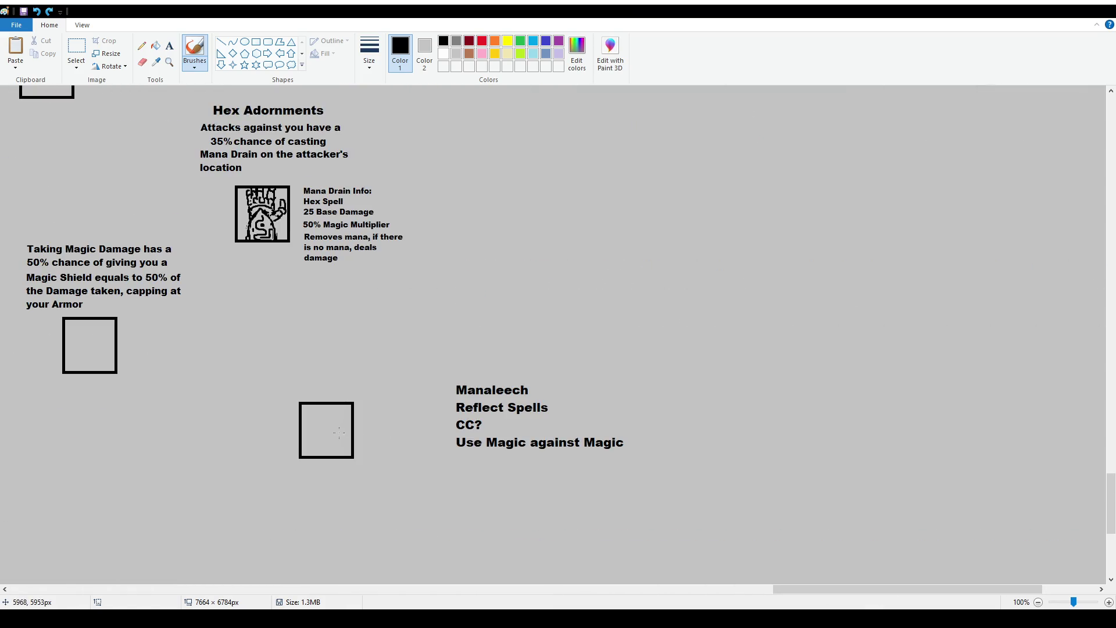
pyautogui.scroll(3, 316, 436)
pyautogui.moveTo(786, 588); pyautogui.dragTo(708, 599)
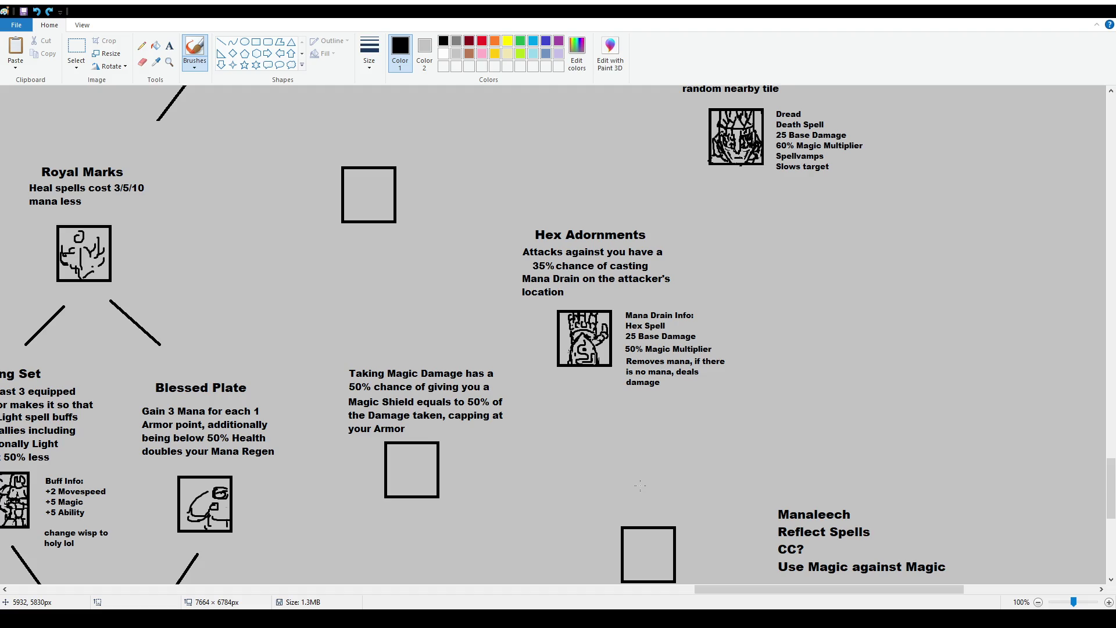
# Move the Hex Adornments block with its Mana Drain info right and down
pyautogui.click(75, 45)
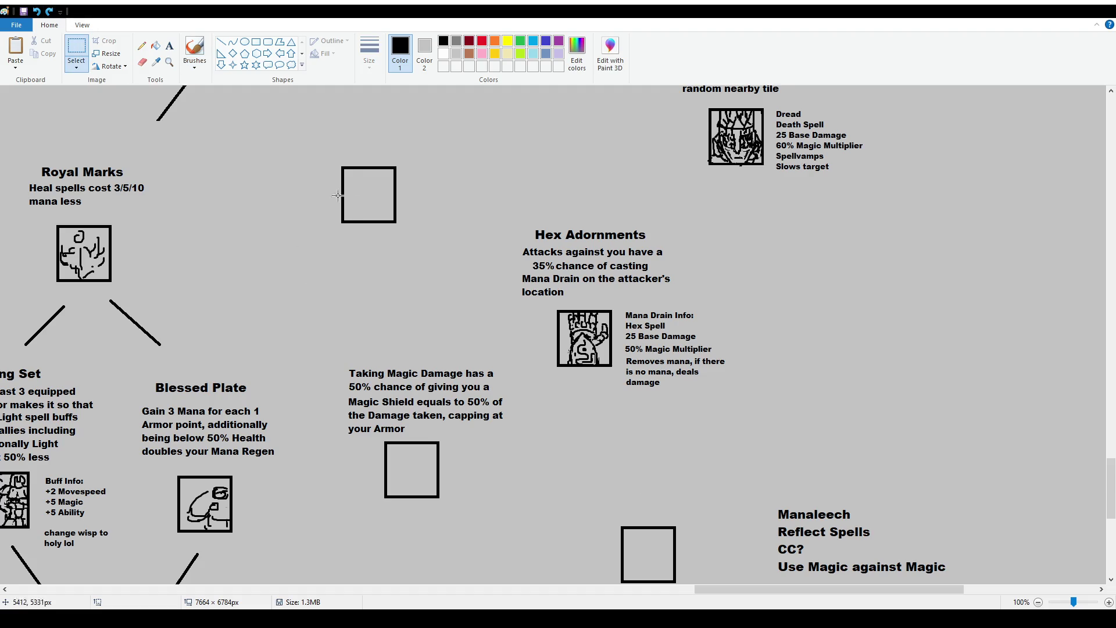
pyautogui.moveTo(516, 206); pyautogui.dragTo(750, 406)
pyautogui.moveTo(598, 331)
pyautogui.mouseDown()
pyautogui.moveTo(1099, 442)
pyautogui.moveTo(1091, 481)
pyautogui.mouseUp()
pyautogui.scroll(-2, 1099, 441)
# Duplicate an empty icon box and position the copy up and to the right
pyautogui.moveTo(588, 375); pyautogui.dragTo(714, 490)
pyautogui.hotkey('ctrl', 'c')
pyautogui.hotkey('ctrl', 'v')
pyautogui.moveTo(92, 137)
pyautogui.mouseDown()
pyautogui.moveTo(537, 192)
pyautogui.moveTo(647, 159)
pyautogui.mouseUp()
pyautogui.moveTo(330, 226); pyautogui.dragTo(544, 312)
# Shift the Taking Magic Damage description further right and reposition the copied box
pyautogui.moveTo(423, 288)
pyautogui.mouseDown()
pyautogui.moveTo(819, 293)
pyautogui.moveTo(1094, 321)
pyautogui.mouseUp()
pyautogui.click(624, 315)
pyautogui.scroll(2, 624, 315)
pyautogui.moveTo(354, 407); pyautogui.dragTo(527, 525)
pyautogui.moveTo(458, 487); pyautogui.dragTo(458, 443)
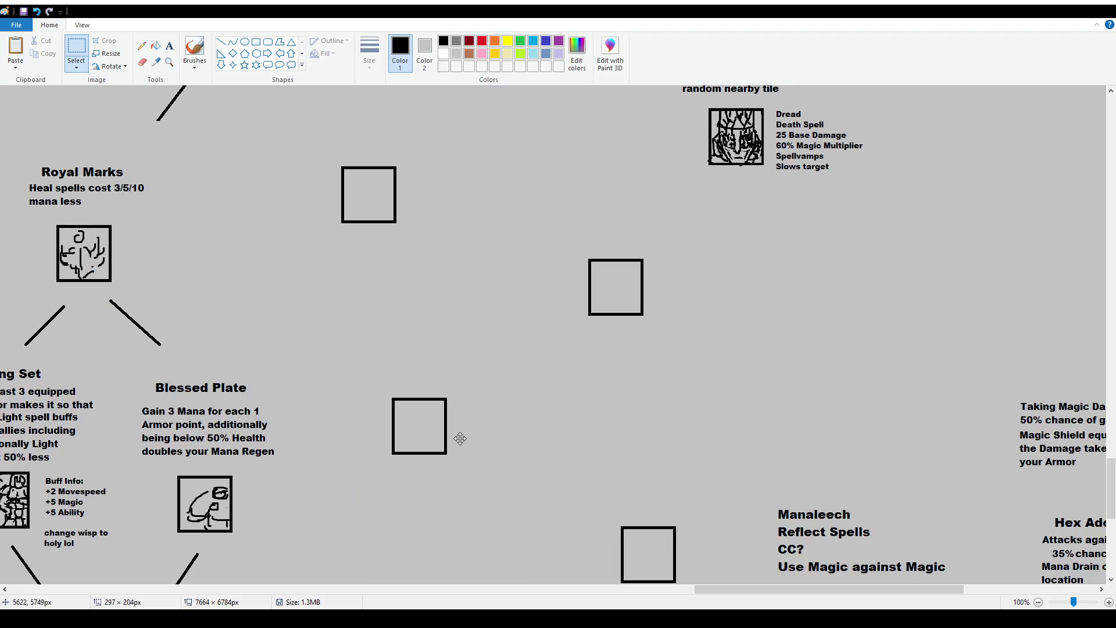
pyautogui.click(609, 393)
pyautogui.scroll(-2, 560, 307)
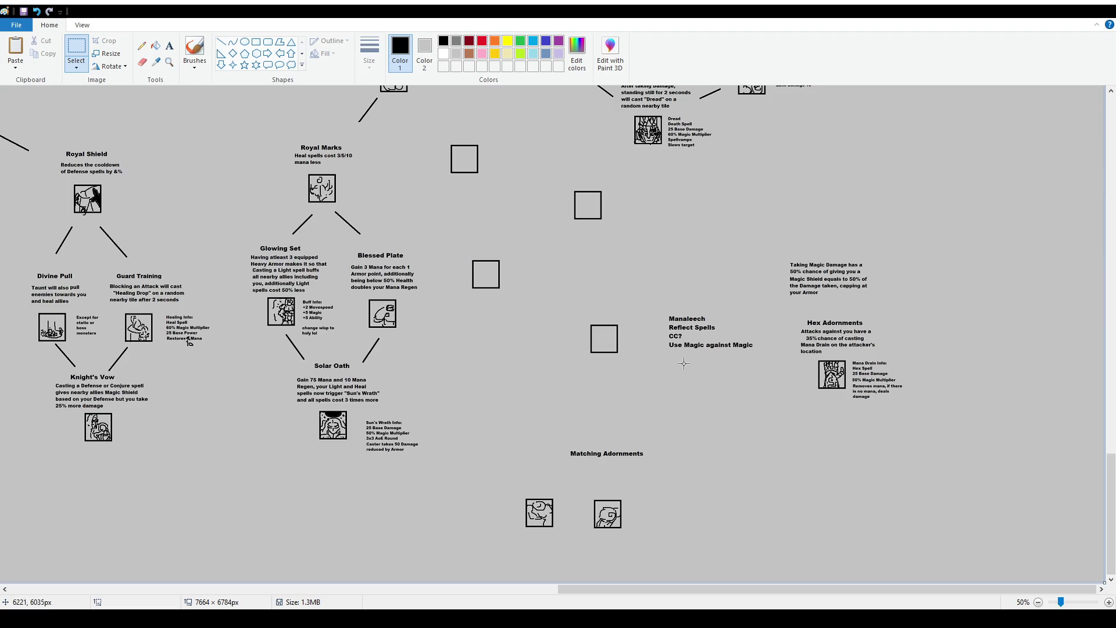
# Move the Taking Magic Damage and Hex Adornments blocks together right and down
pyautogui.moveTo(751, 254); pyautogui.dragTo(929, 455)
pyautogui.moveTo(867, 392); pyautogui.dragTo(912, 425)
pyautogui.click(650, 329)
pyautogui.keyDown('ctrl'); pyautogui.scroll(1, 651, 329); pyautogui.keyUp('ctrl')
pyautogui.scroll(-3, 616, 459)
pyautogui.moveTo(582, 589)
pyautogui.mouseDown()
pyautogui.moveTo(772, 608)
pyautogui.moveTo(704, 608)
pyautogui.mouseUp()
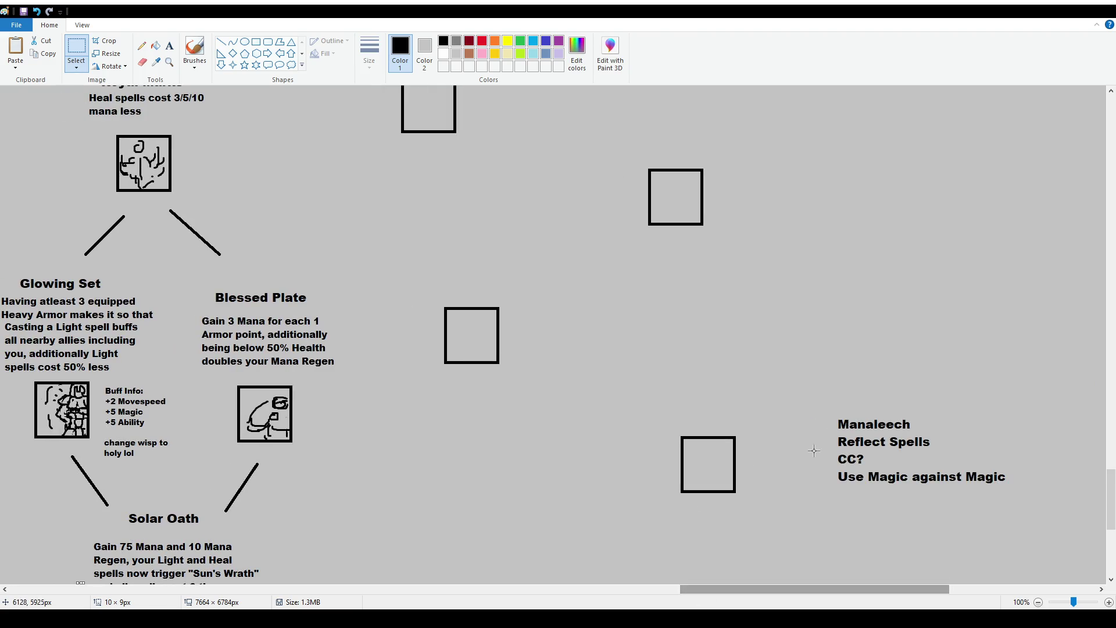
# Delete the Manaleech note line and select the Reflect Spells line
pyautogui.moveTo(832, 413); pyautogui.dragTo(936, 431)
pyautogui.press('Delete')
pyautogui.moveTo(835, 426); pyautogui.dragTo(944, 450)
# Delete the Reflect Spells and Use Magic against Magic note lines
pyautogui.press('Delete')
pyautogui.moveTo(1042, 504)
pyautogui.mouseDown()
pyautogui.moveTo(835, 475)
pyautogui.moveTo(997, 486)
pyautogui.mouseUp()
pyautogui.press('Delete')
pyautogui.press('Delete')
pyautogui.press('Delete')
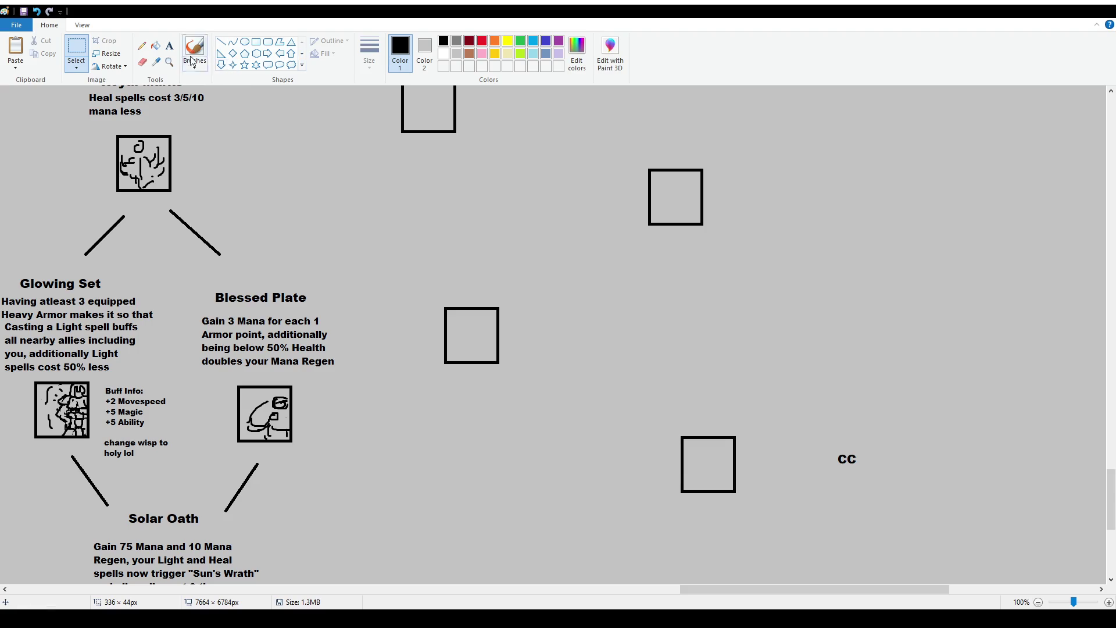
# Add 'Sustain withstand stuff' above CC in font size 16
pyautogui.click(169, 46)
pyautogui.moveTo(835, 416); pyautogui.dragTo(942, 452)
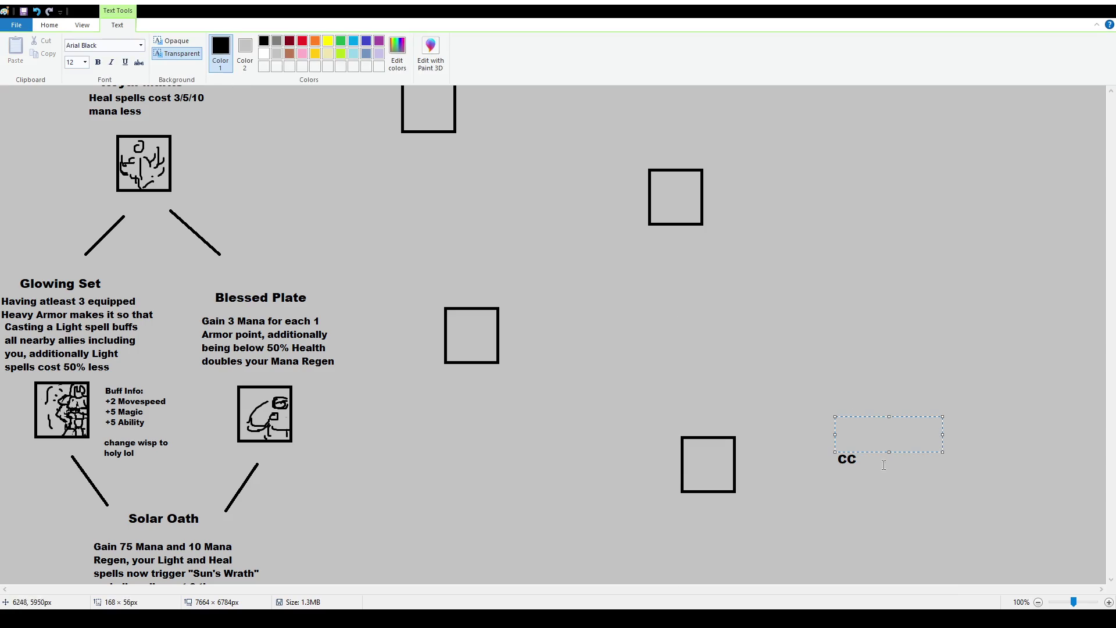
pyautogui.write('Sustain')
pyautogui.hotkey('ctrl', 'a')
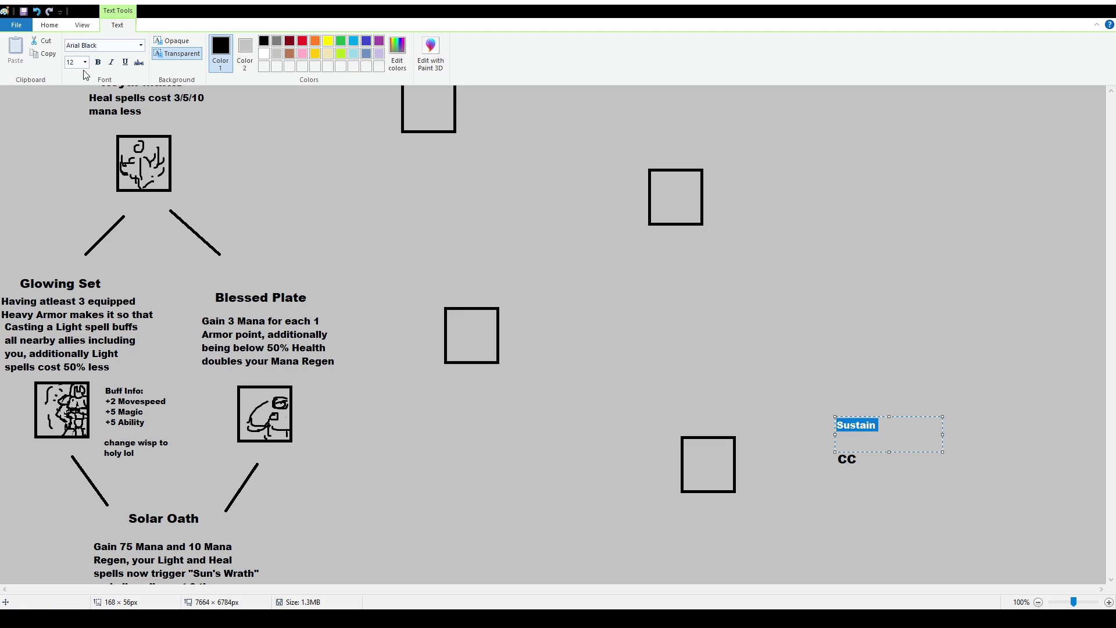
pyautogui.write('16')
pyautogui.press('Return')
pyautogui.click(927, 431)
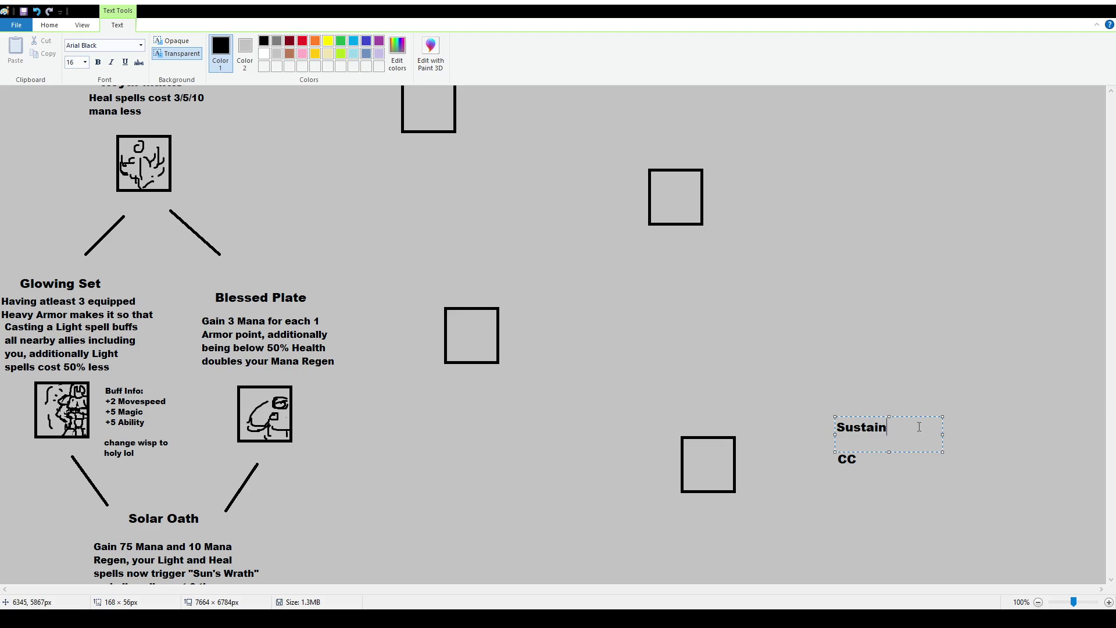
pyautogui.write('witjs')
pyautogui.press('BackSpace')
pyautogui.press('BackSpace')
pyautogui.press('BackSpace')
pyautogui.write('ithstand stuff')
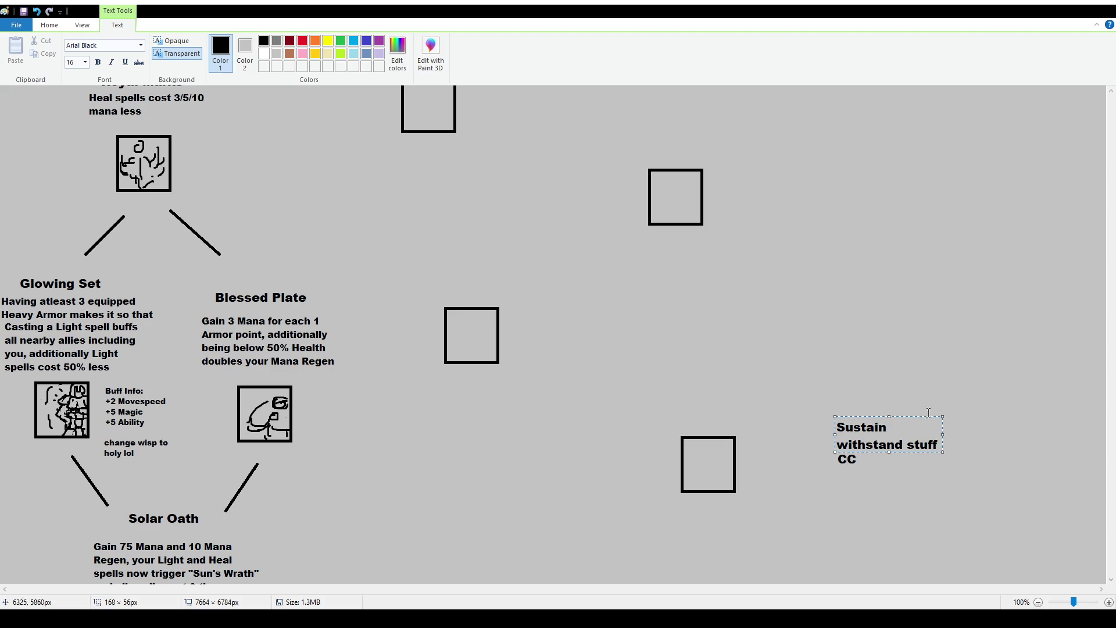
pyautogui.moveTo(944, 433); pyautogui.dragTo(1017, 434)
pyautogui.click(966, 475)
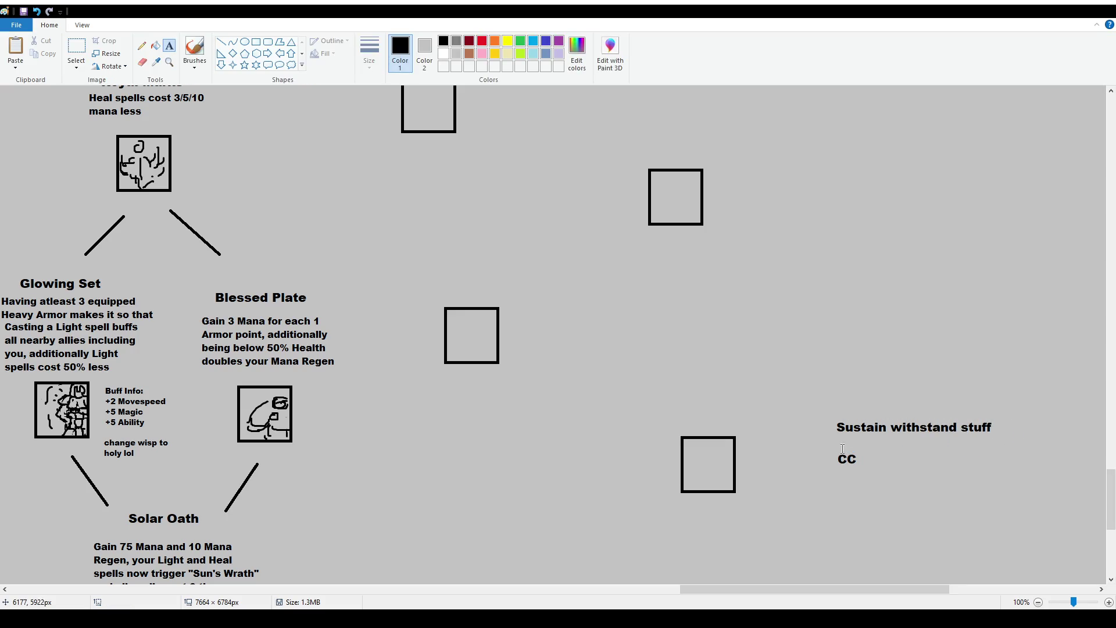
# Add 'Pushing, Dragging?' and 'Impact Movement' as lines below CC
pyautogui.click(841, 482)
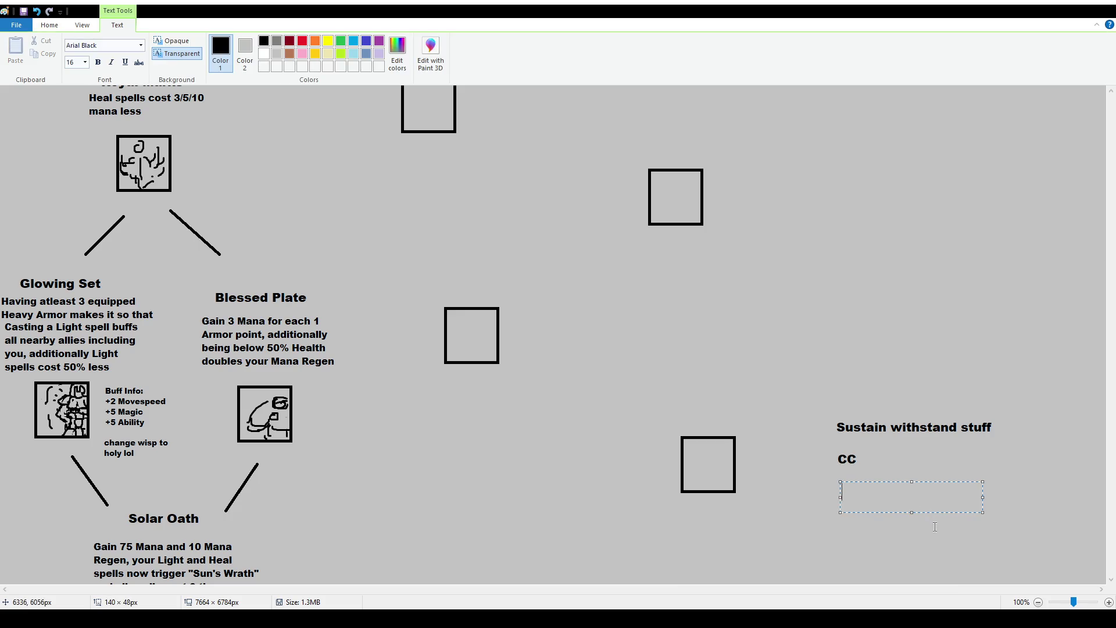
pyautogui.write('Pushing, Dra')
pyautogui.write('gging?')
pyautogui.click(852, 407)
pyautogui.click(848, 513)
pyautogui.write('Movement')
pyautogui.press('Home')
pyautogui.write('Impact')
pyautogui.click(871, 442)
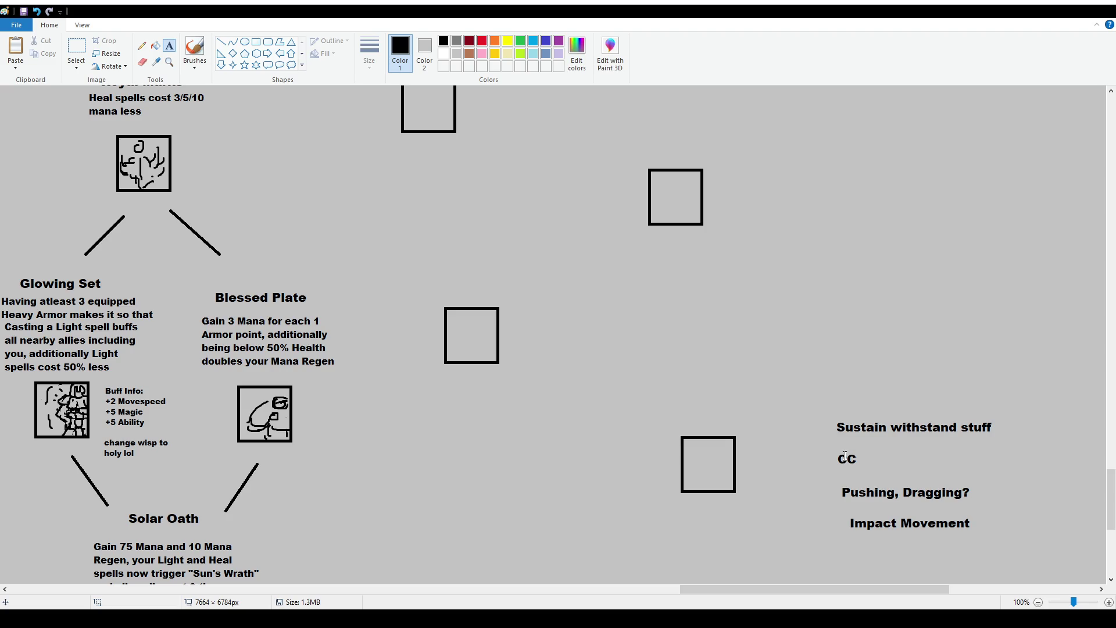
# Draw a freehand loop around the left-side traits, then undo it
pyautogui.click(195, 50)
pyautogui.moveTo(171, 279)
pyautogui.mouseDown()
pyautogui.moveTo(119, 307)
pyautogui.moveTo(28, 489)
pyautogui.moveTo(334, 314)
pyautogui.moveTo(314, 244)
pyautogui.mouseUp()
pyautogui.hotkey('ctrl', 'z')
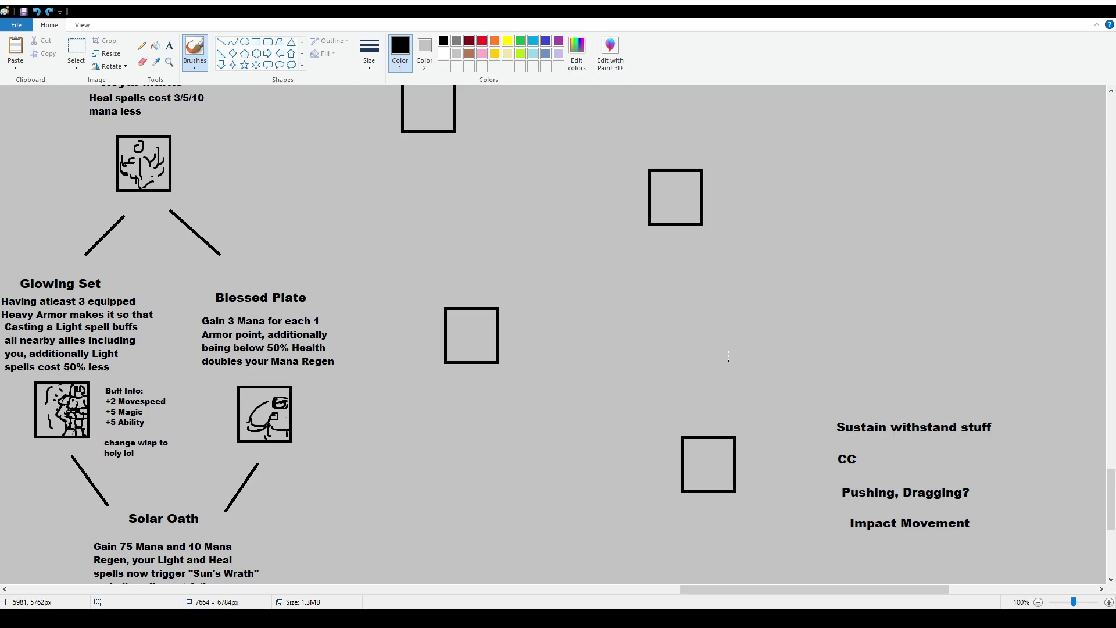
pyautogui.scroll(3, 728, 356)
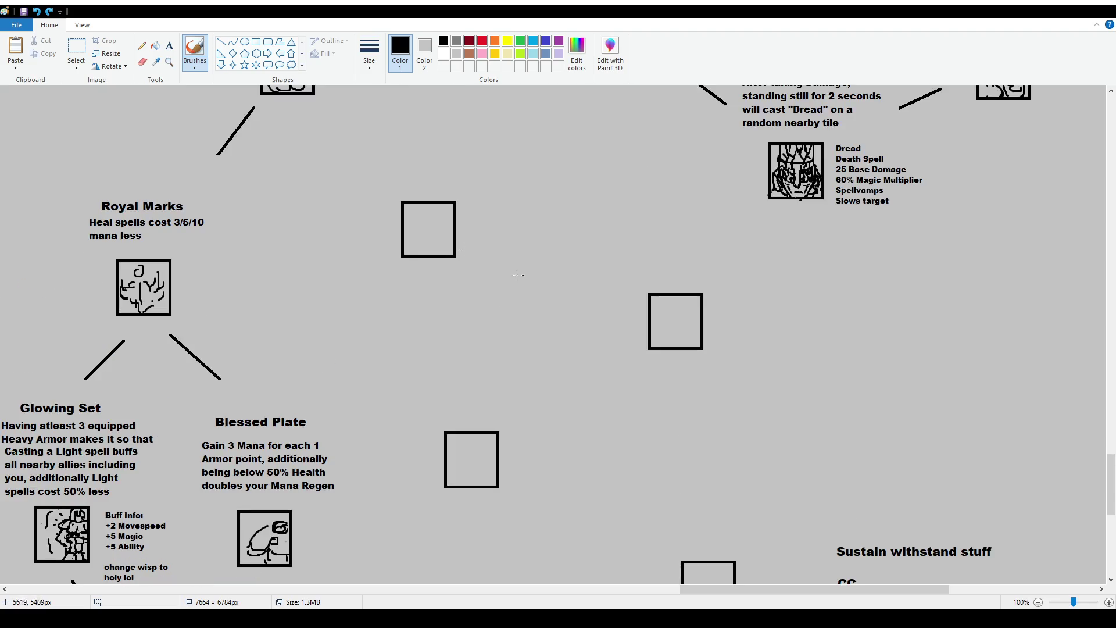
pyautogui.scroll(-3, 566, 355)
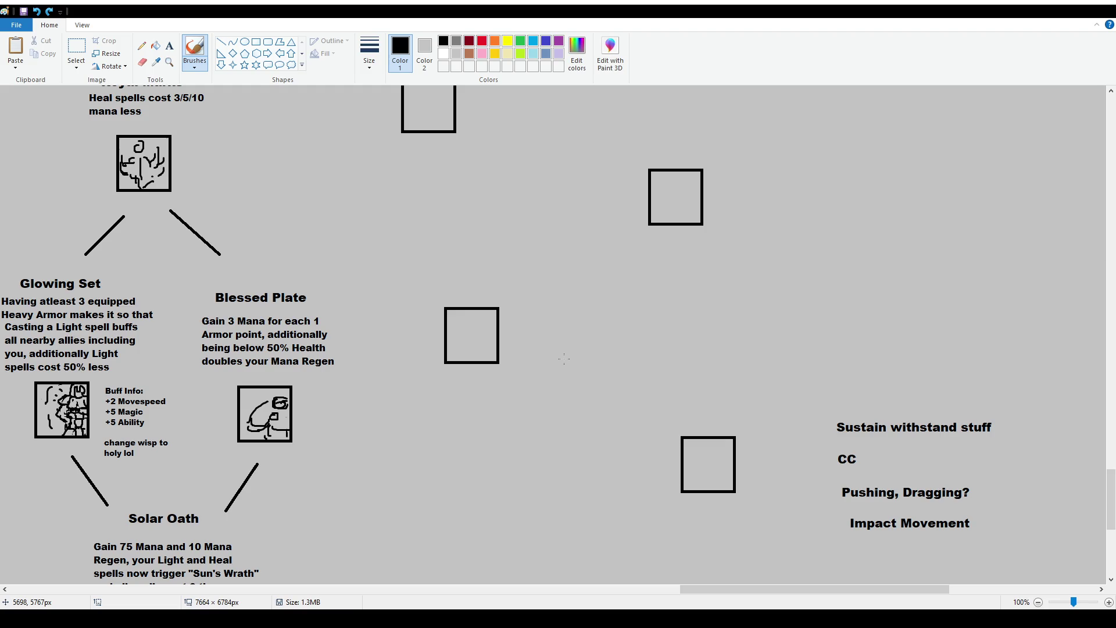
pyautogui.hotkey('alt', 'h')
pyautogui.press('t')
# Write 'Hook?' in a text box above Sustain withstand stuff
pyautogui.moveTo(835, 371); pyautogui.dragTo(918, 408)
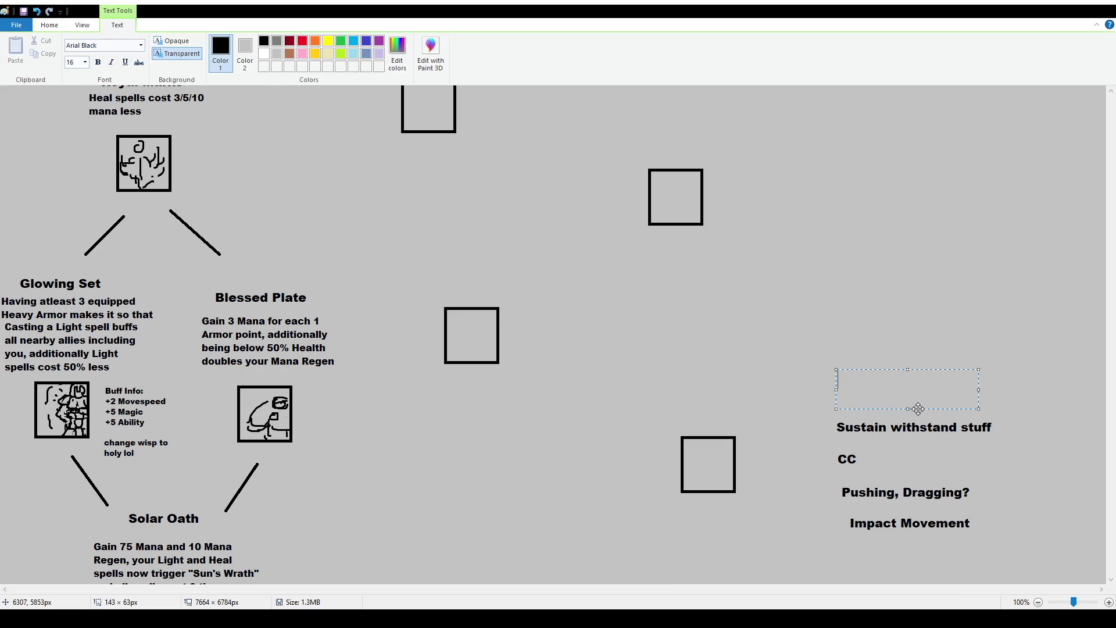
pyautogui.write('Hook?')
pyautogui.click(806, 362)
# Move Hook?, the Sustain and CC lines, and Impact Movement into neat alignment
pyautogui.hotkey('alt', 'h')
pyautogui.press('s')
pyautogui.press('e')
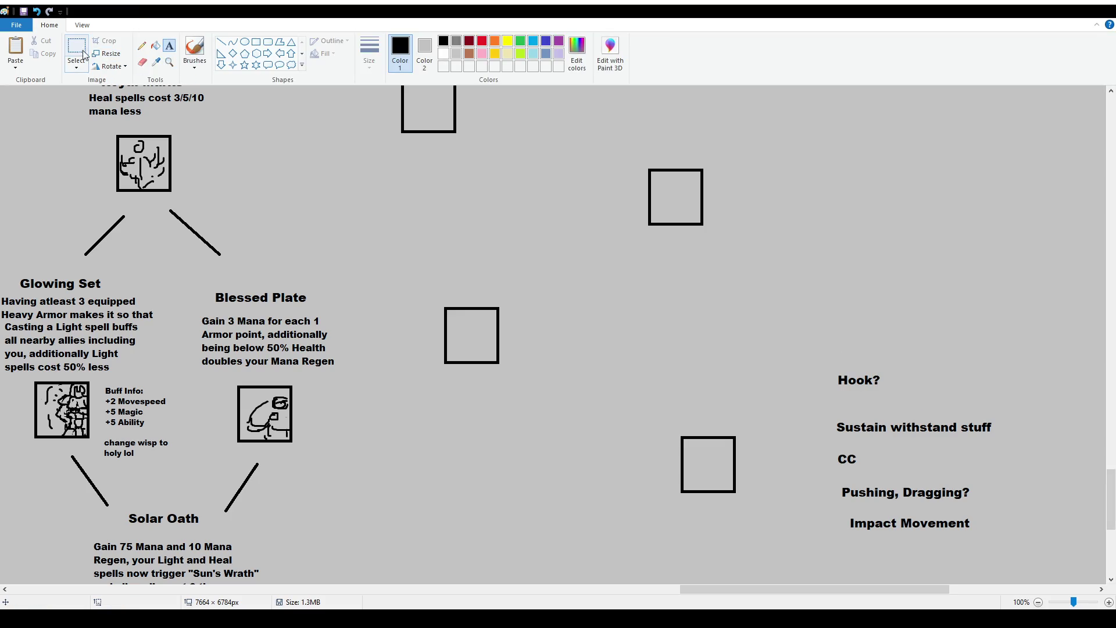
pyautogui.moveTo(807, 361)
pyautogui.mouseDown()
pyautogui.moveTo(965, 399)
pyautogui.moveTo(945, 397)
pyautogui.mouseUp()
pyautogui.moveTo(818, 372)
pyautogui.mouseDown()
pyautogui.moveTo(1019, 469)
pyautogui.moveTo(978, 453)
pyautogui.mouseUp()
pyautogui.click(909, 516)
pyautogui.moveTo(842, 506)
pyautogui.mouseDown()
pyautogui.moveTo(1016, 551)
pyautogui.moveTo(980, 531)
pyautogui.mouseUp()
pyautogui.click(882, 405)
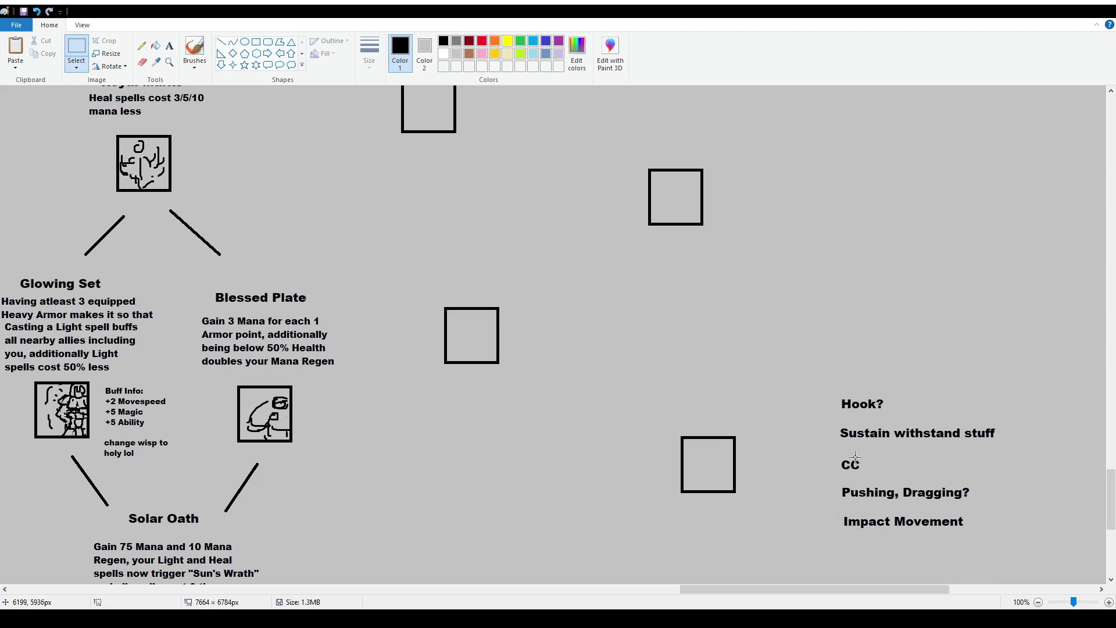
pyautogui.click(195, 51)
pyautogui.scroll(2, 622, 273)
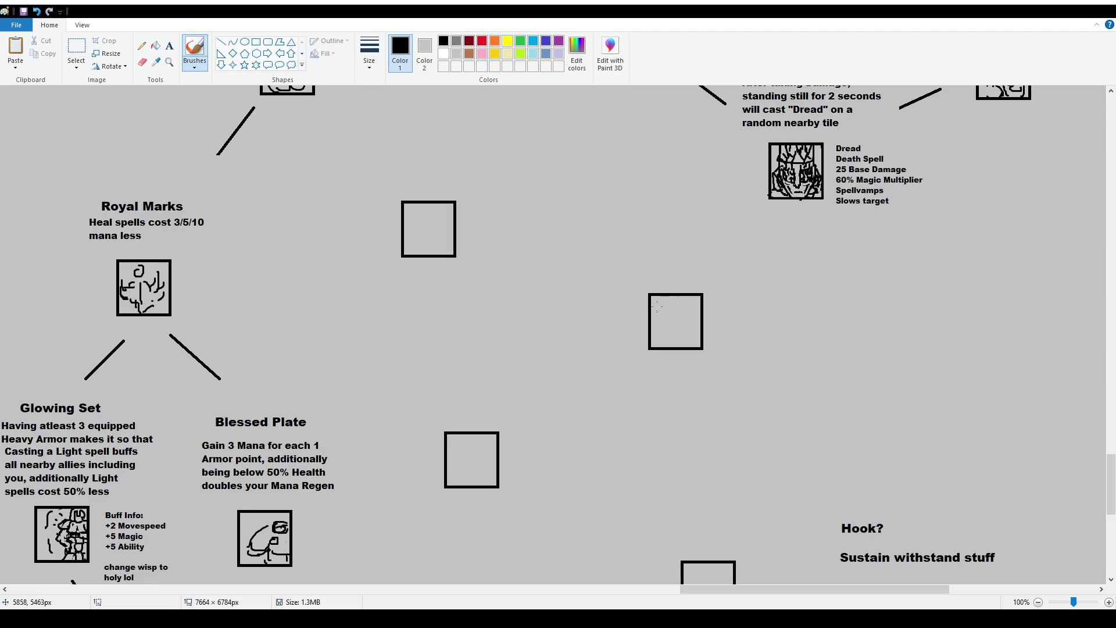
# Add a short dark stroke inside the upper empty icon box
pyautogui.scroll(-2, 661, 327)
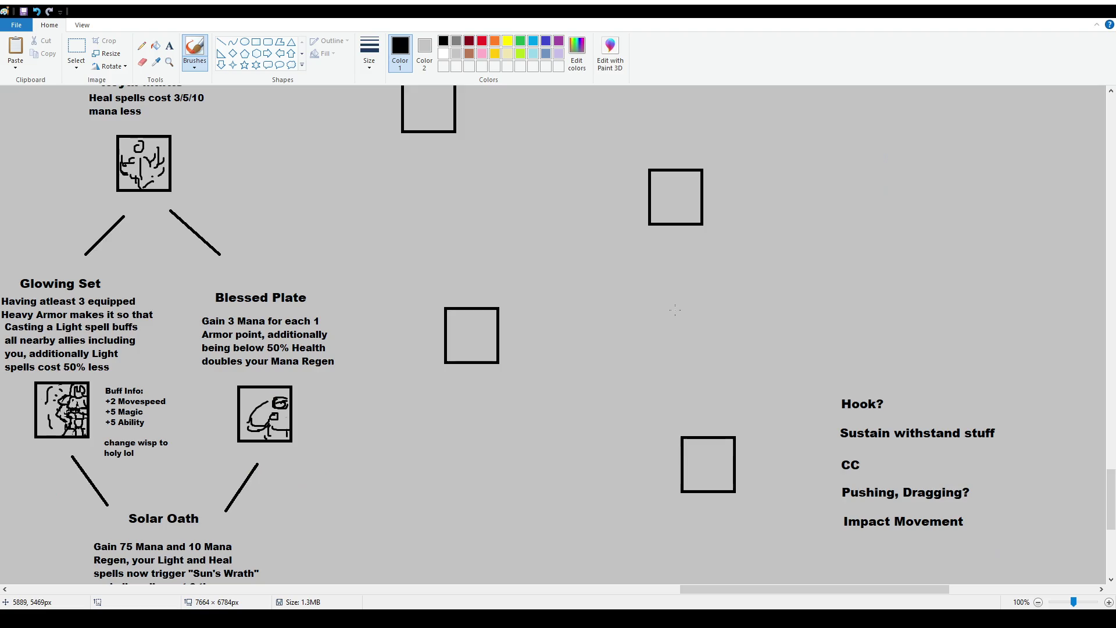
pyautogui.scroll(2, 673, 329)
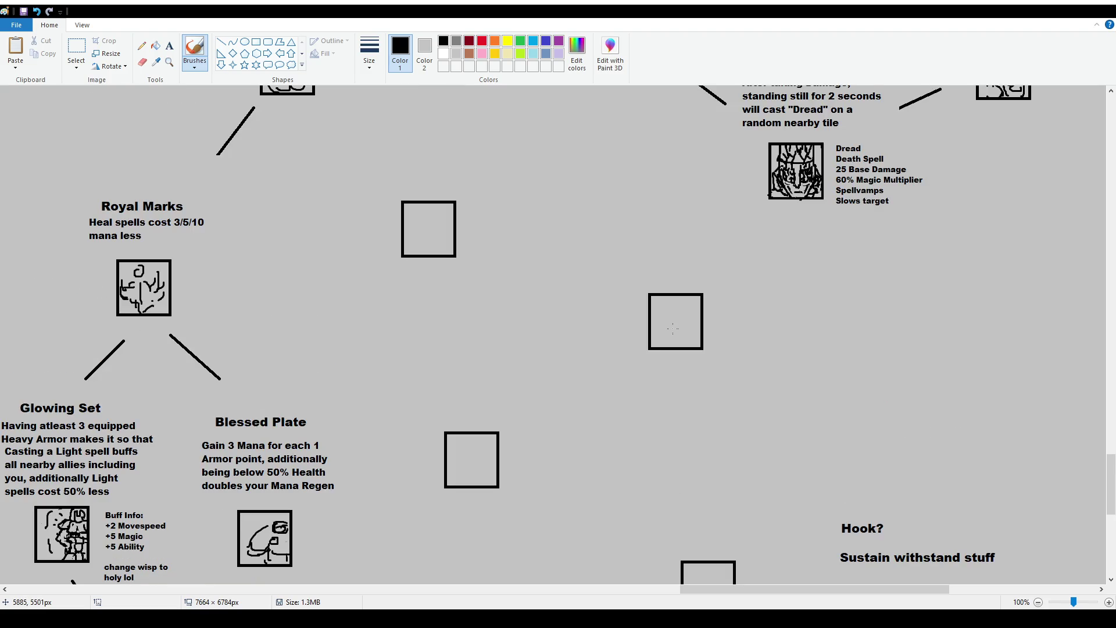
pyautogui.scroll(-2, 672, 329)
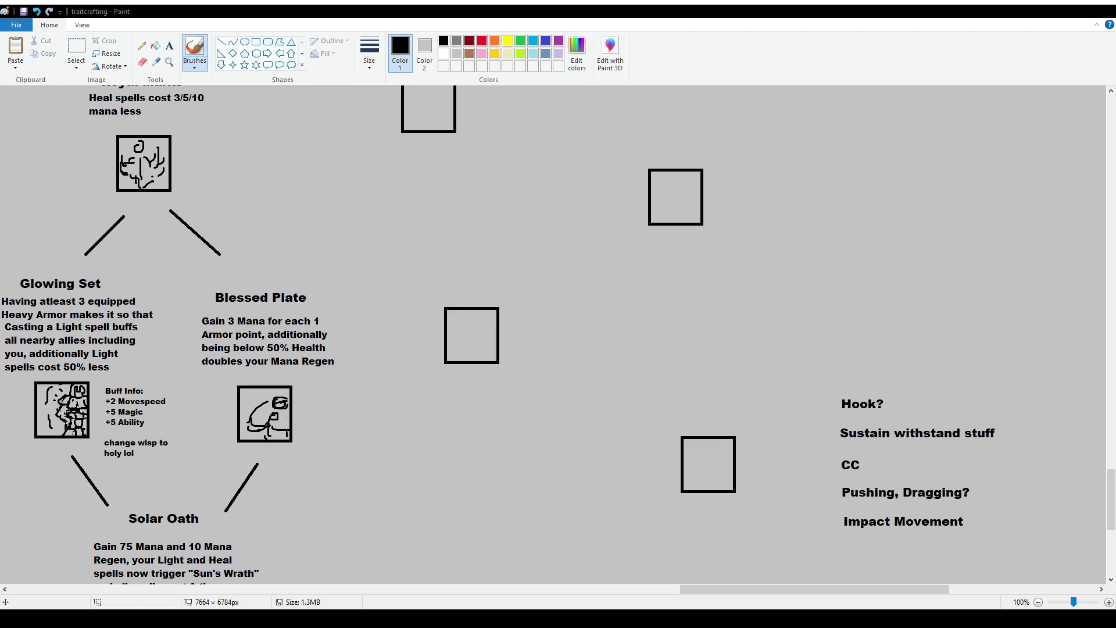
pyautogui.moveTo(143, 139); pyautogui.dragTo(167, 138)
# Create a new text box for a trait among the empty icon boxes right of Royal Marks
pyautogui.scroll(5, 121, 87)
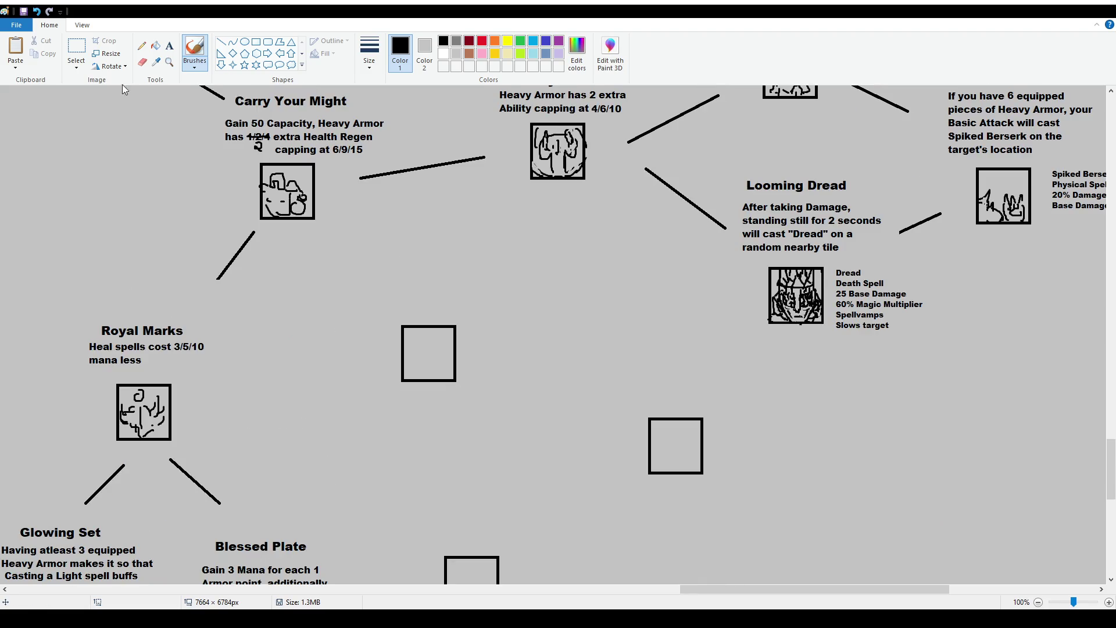
pyautogui.click(169, 45)
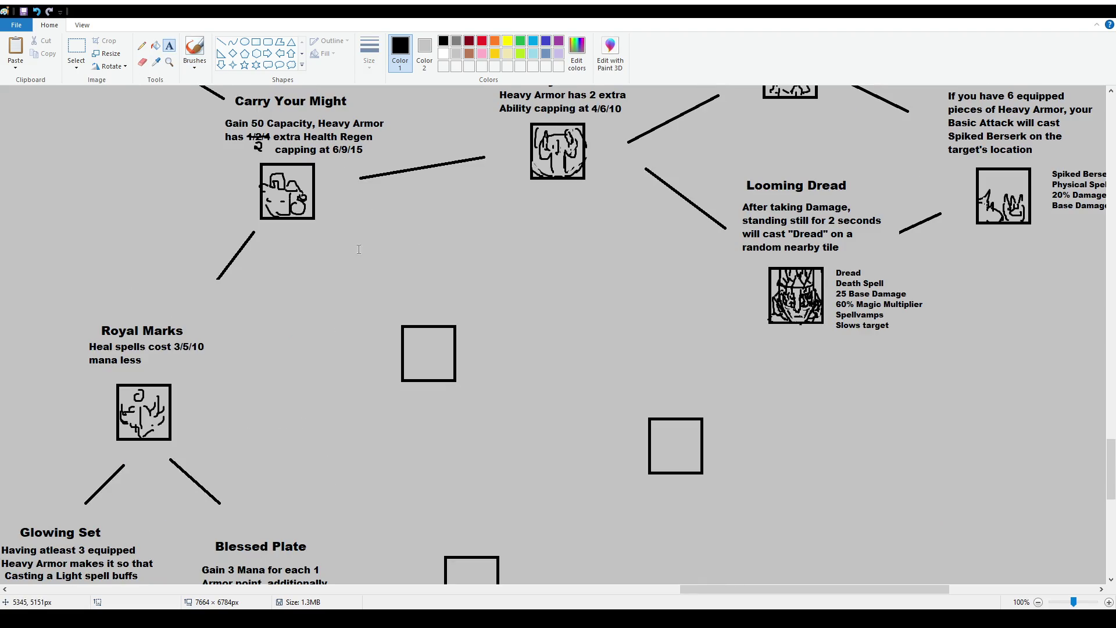
pyautogui.scroll(-5, 373, 250)
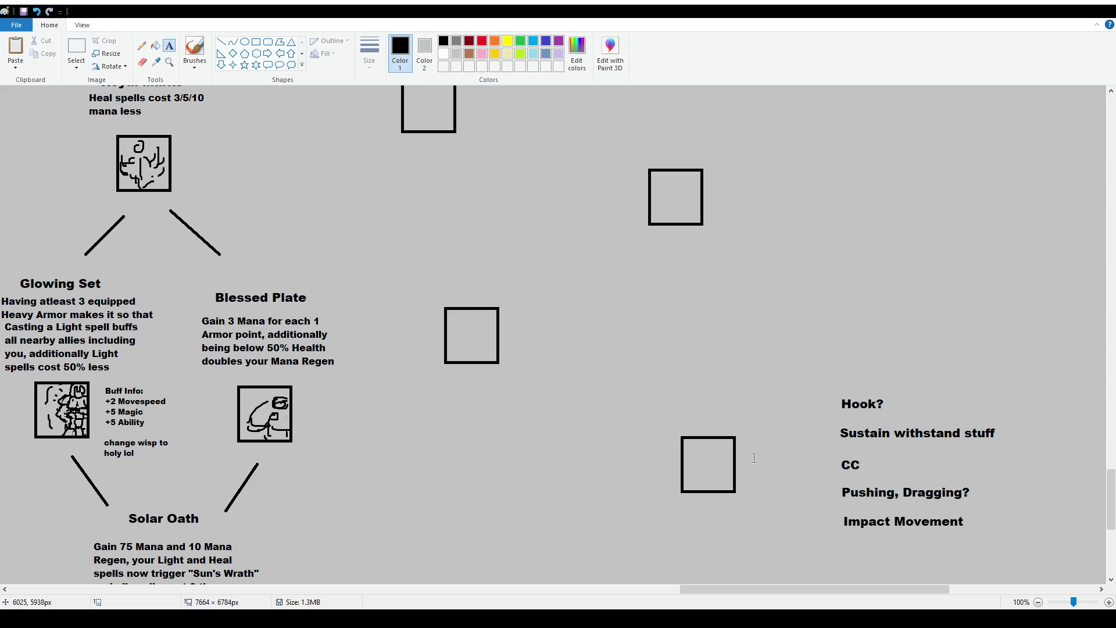
pyautogui.scroll(2, 466, 303)
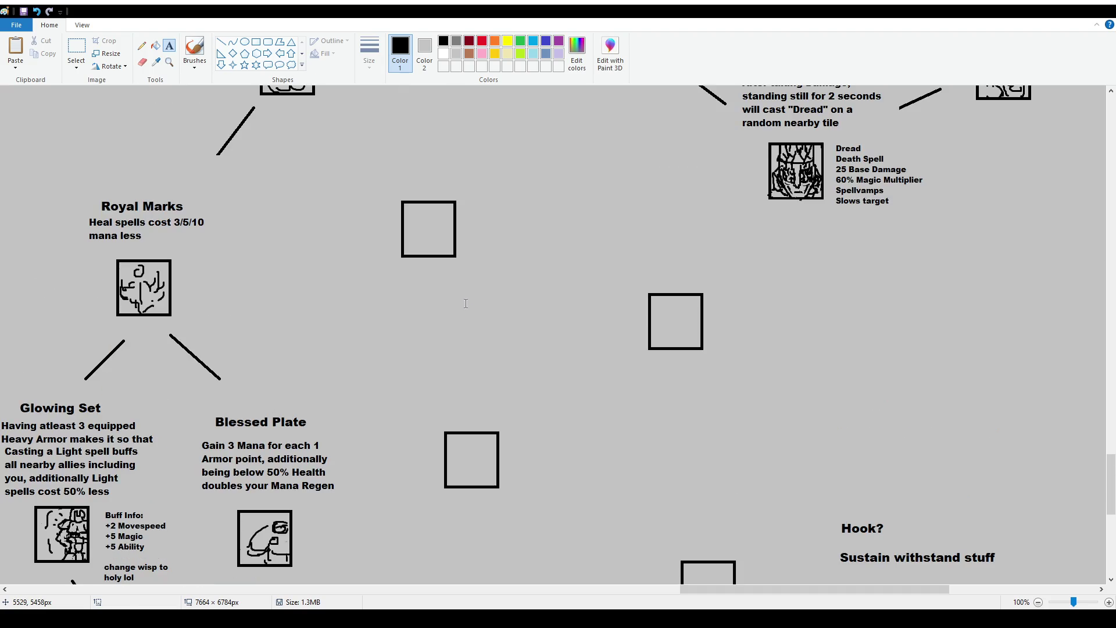
pyautogui.moveTo(418, 328)
pyautogui.mouseDown()
pyautogui.moveTo(596, 377)
pyautogui.moveTo(593, 413)
pyautogui.mouseUp()
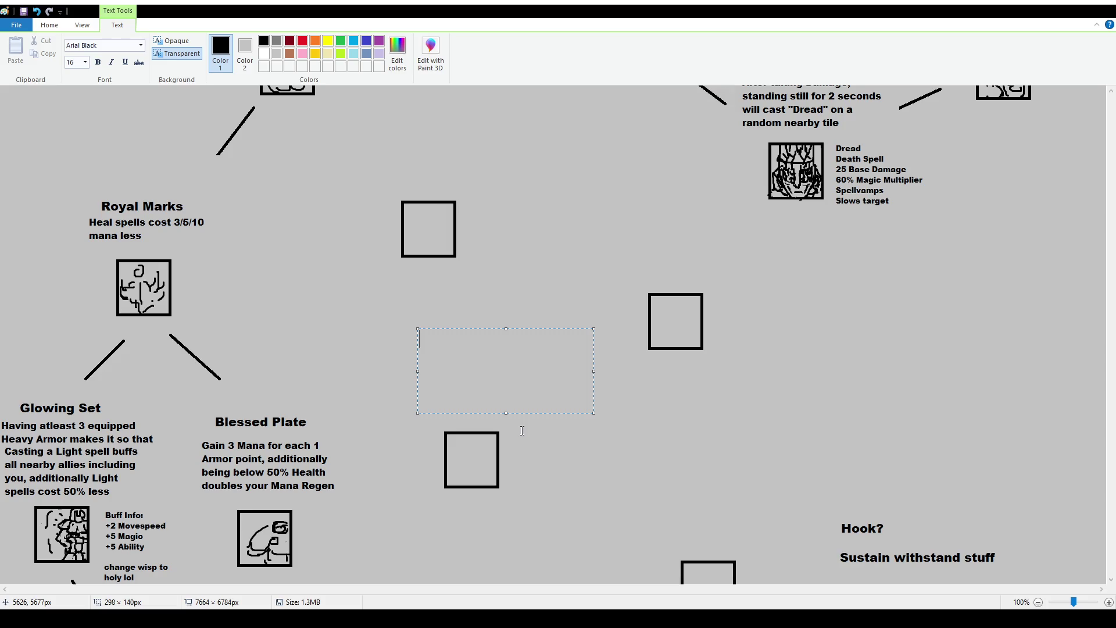
# Type the heading 'Chasing Rat' and a size-12 description: moving towards your current target gives a 5 Movespeed buff
pyautogui.write('Chasing Rat')
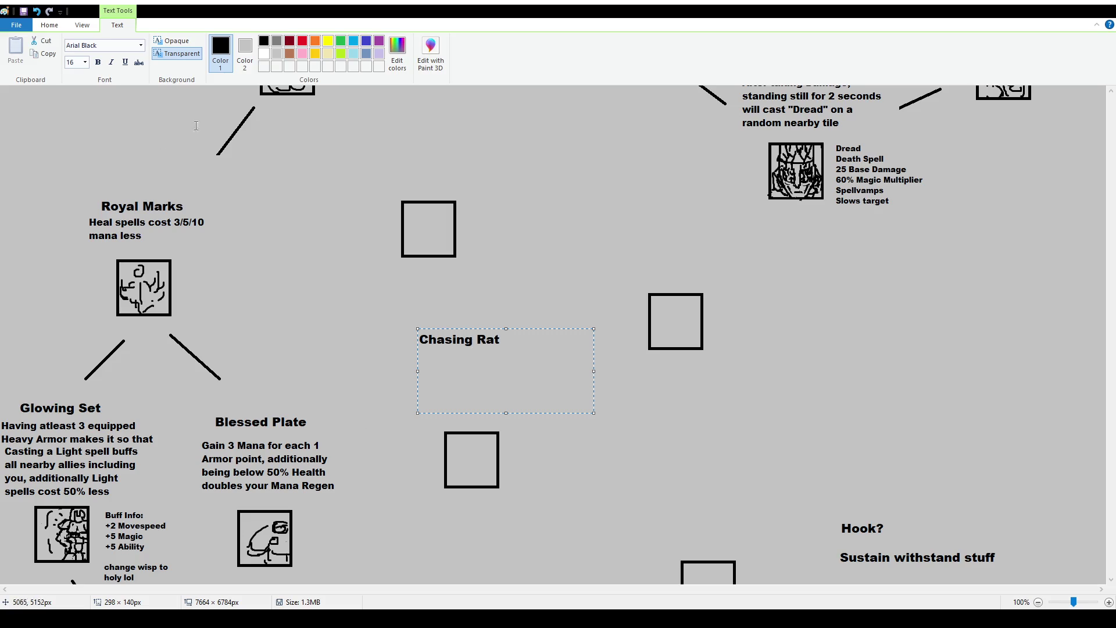
pyautogui.click(86, 62)
pyautogui.write('12')
pyautogui.write('Moving towar')
pyautogui.write('ds your curr')
pyautogui.write('ent target ')
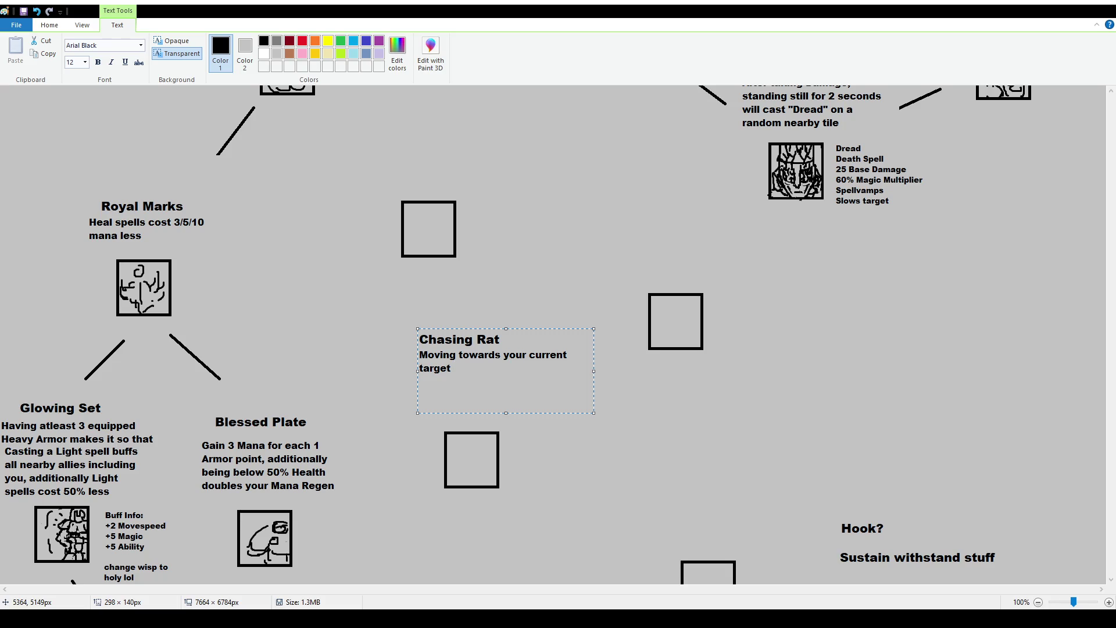
pyautogui.write('gives you a ')
pyautogui.write('Movespeed buff')
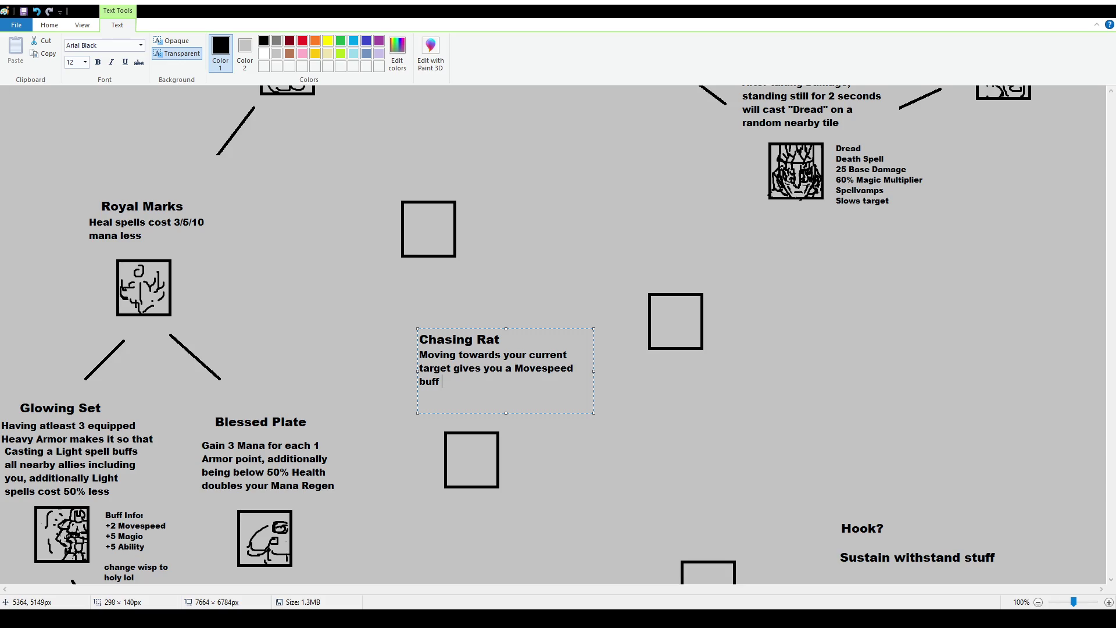
pyautogui.press('BackSpace')
pyautogui.press('BackSpace')
pyautogui.press('BackSpace')
pyautogui.write('5 Movesp')
pyautogui.write('eed buff')
# Narrow the Chasing Rat text so it wraps, shift it slightly down-right, and commit it
pyautogui.moveTo(593, 370); pyautogui.dragTo(552, 369)
pyautogui.moveTo(519, 329); pyautogui.dragTo(525, 350)
pyautogui.click(529, 324)
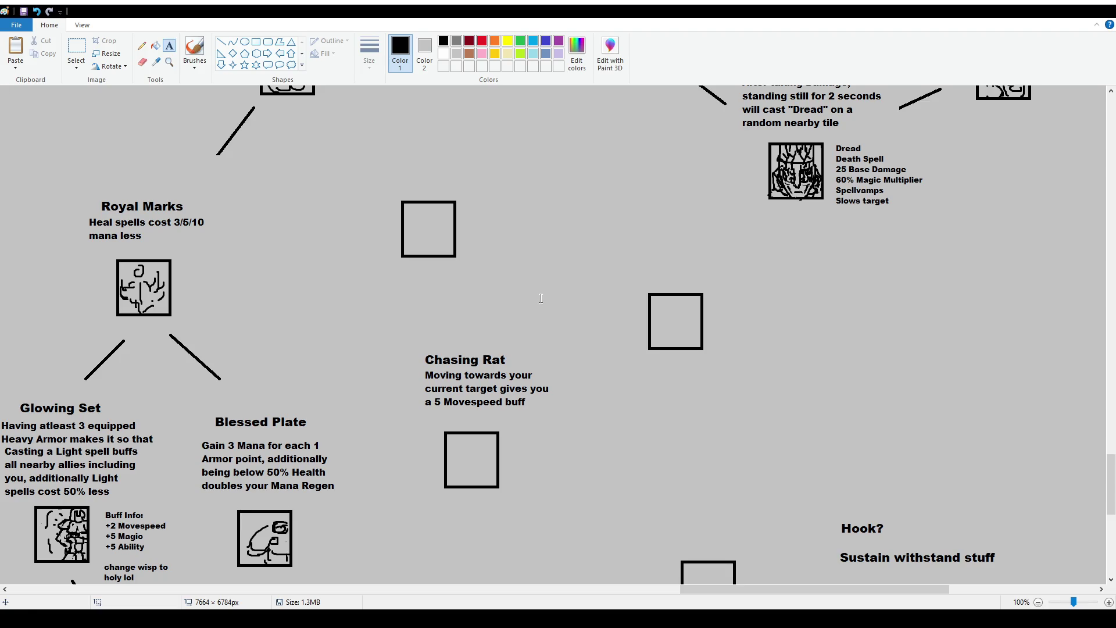
# Select and delete just the Chasing Rat heading
pyautogui.click(77, 49)
pyautogui.moveTo(407, 342); pyautogui.dragTo(559, 412)
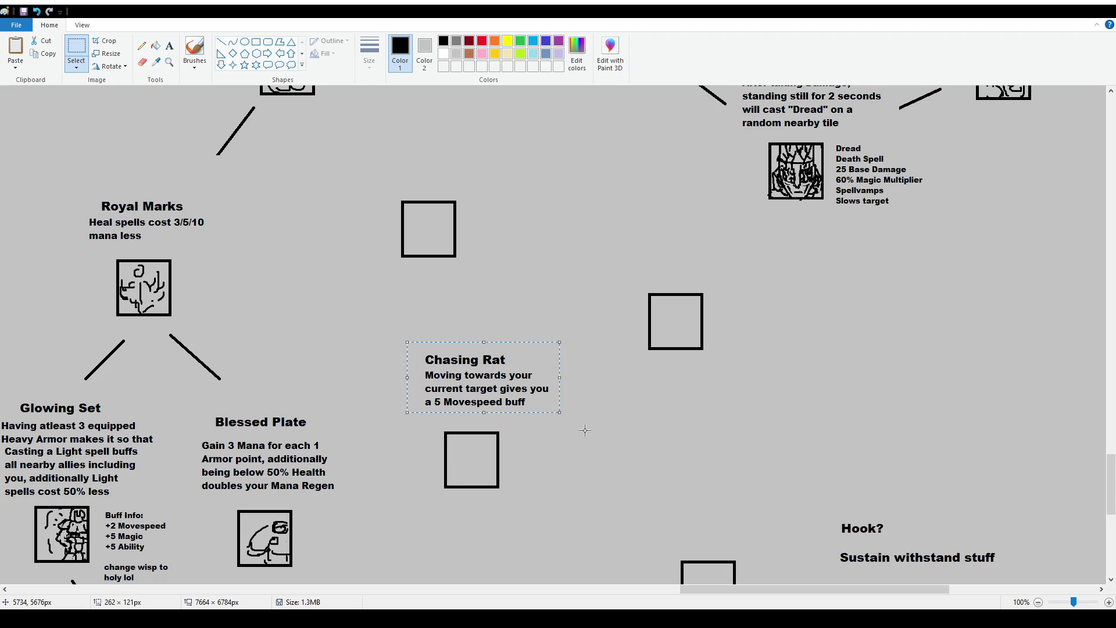
pyautogui.click(407, 343)
pyautogui.moveTo(410, 352); pyautogui.dragTo(565, 367)
pyautogui.press('Delete')
# Type the new heading 'Indecent Gesture' at font size 16 in its place
pyautogui.click(169, 46)
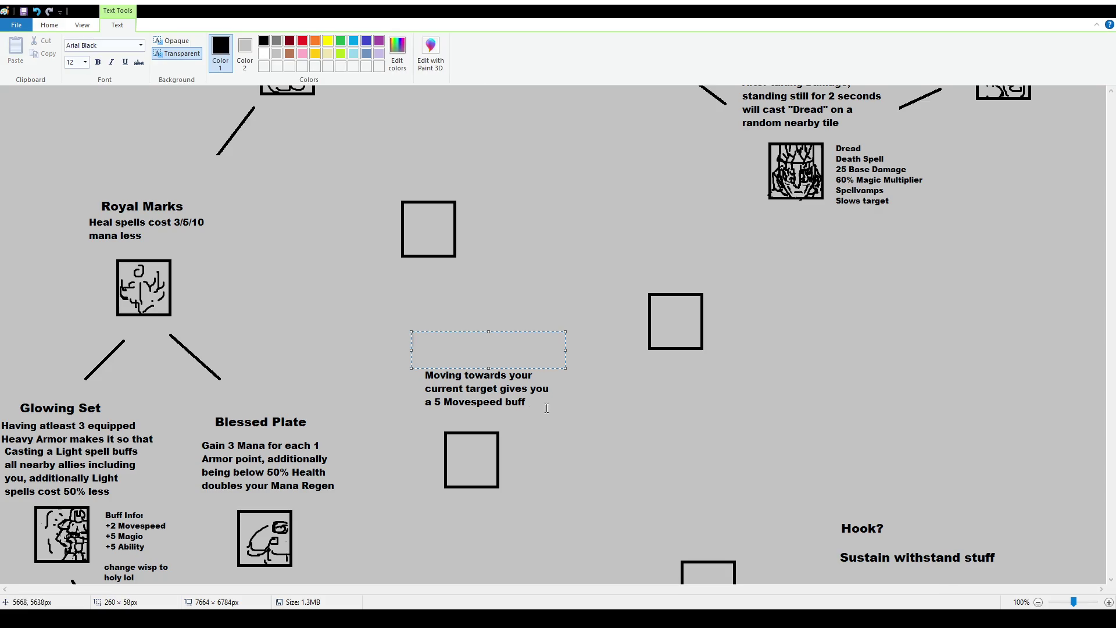
pyautogui.write('16')
pyautogui.press('Return')
pyautogui.write('Indecent Gestu')
pyautogui.write('re')
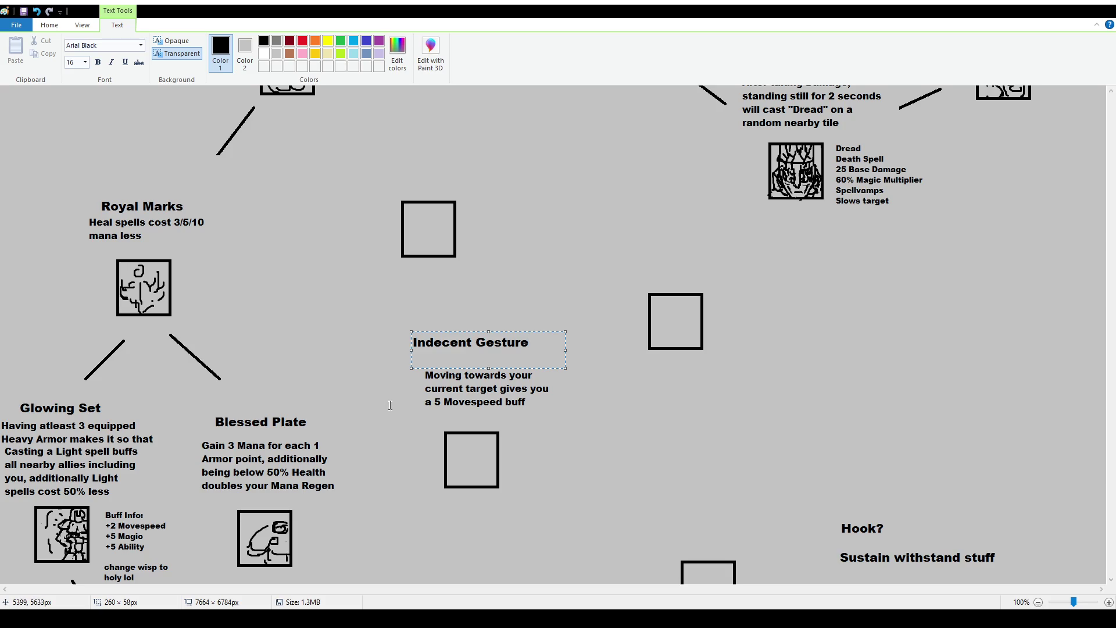
pyautogui.click(388, 400)
# Select and delete the old Movespeed description text
pyautogui.moveTo(418, 365); pyautogui.dragTo(561, 416)
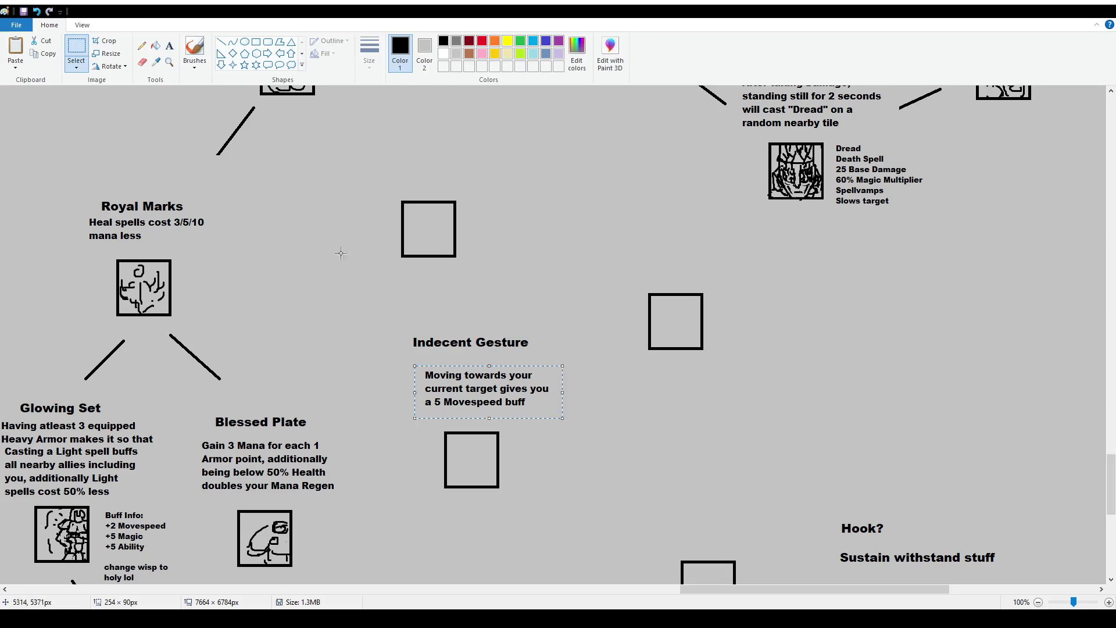
pyautogui.press('Delete')
pyautogui.click(169, 47)
# Draw a text box below Indecent Gesture set to font size 12
pyautogui.moveTo(406, 357); pyautogui.dragTo(556, 414)
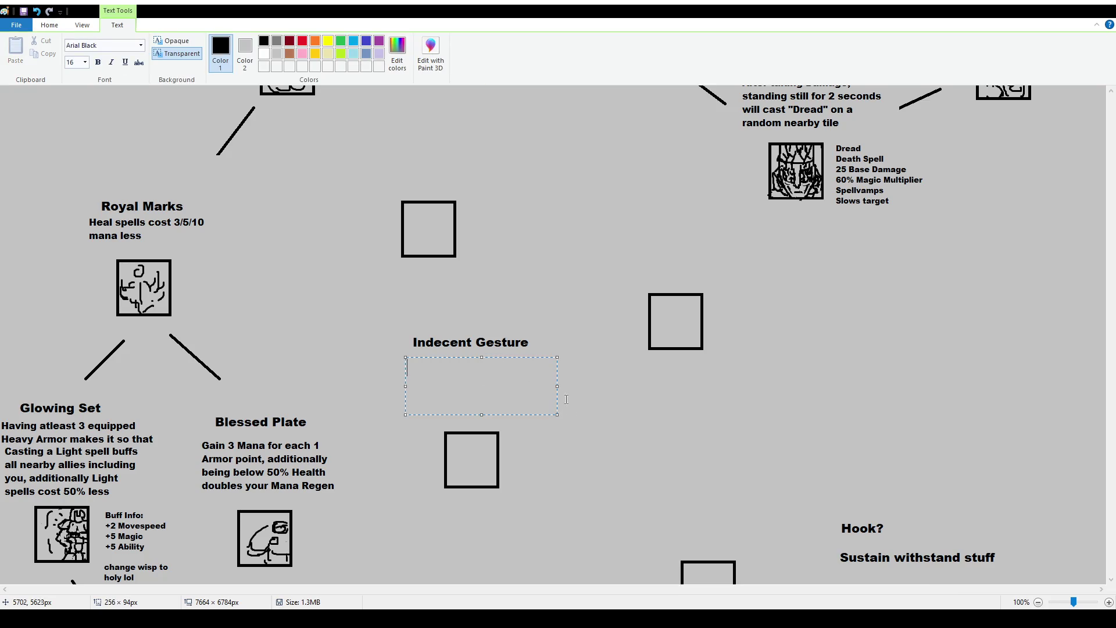
pyautogui.click(80, 62)
pyautogui.write('12')
pyautogui.press('Return')
# Type the Taunt description: it lands on the target's tile, slowing them 35% for 4 seconds
pyautogui.write('Casting Taunt')
pyautogui.write('with a ')
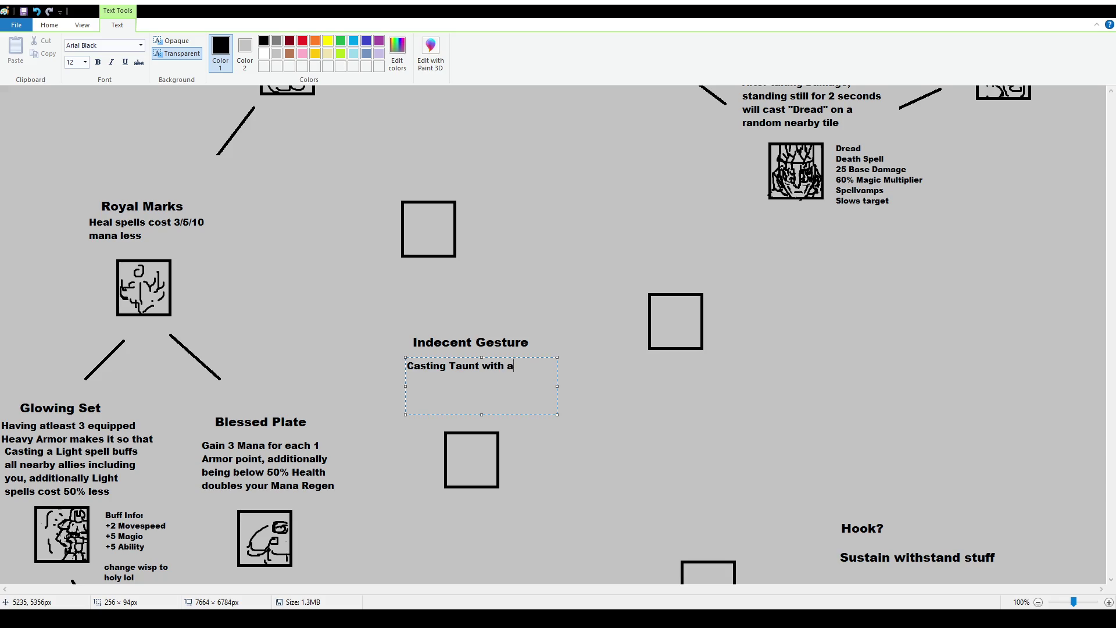
pyautogui.write('Target will ')
pyautogui.write('sp')
pyautogui.press('BackSpace')
pyautogui.press('BackSpace')
pyautogui.write('cast T')
pyautogui.write('aunt')
pyautogui.press('BackSpace')
pyautogui.press('BackSpace')
pyautogui.press('BackSpace')
pyautogui.write('unt on that')
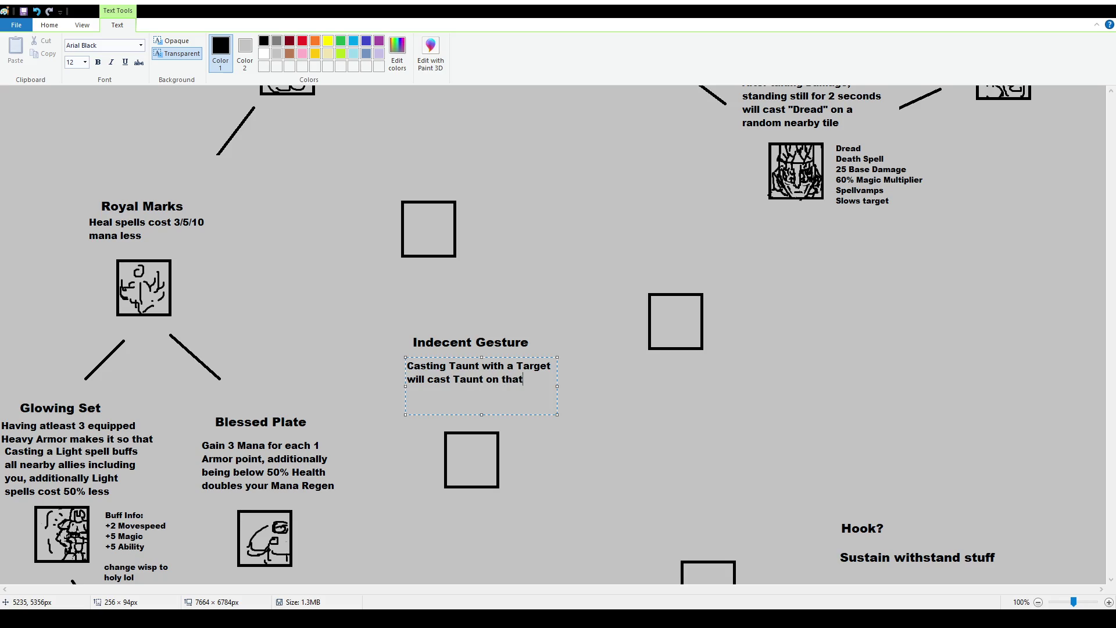
pyautogui.write(" target's tile instead")
pyautogui.press('BackSpace')
pyautogui.write(', when doing so,')
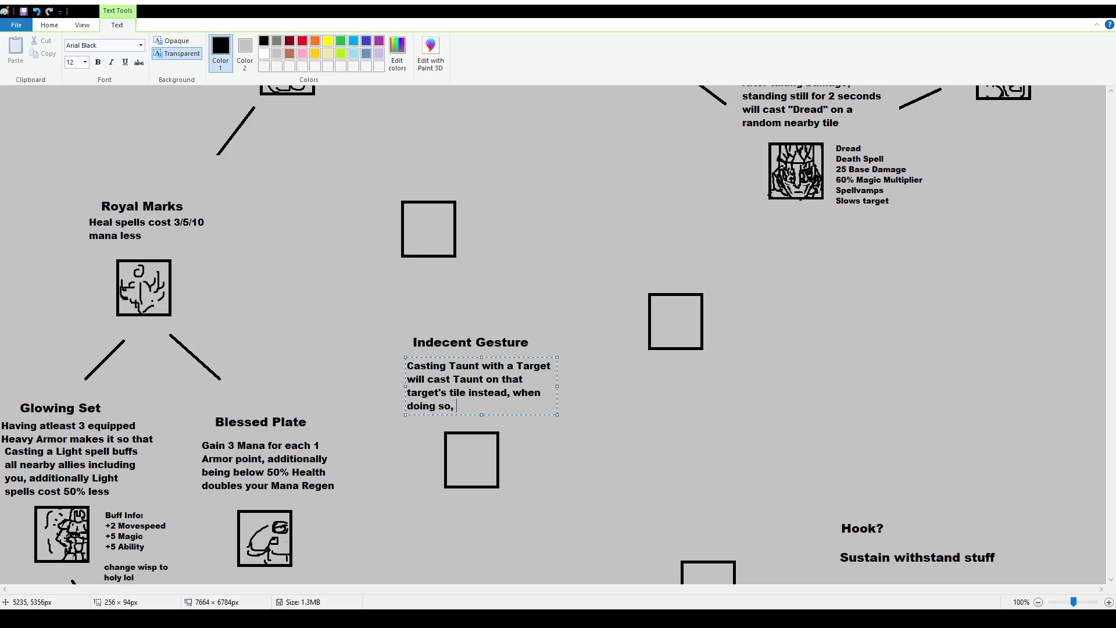
pyautogui.write(' it slo')
pyautogui.write('ws them down ')
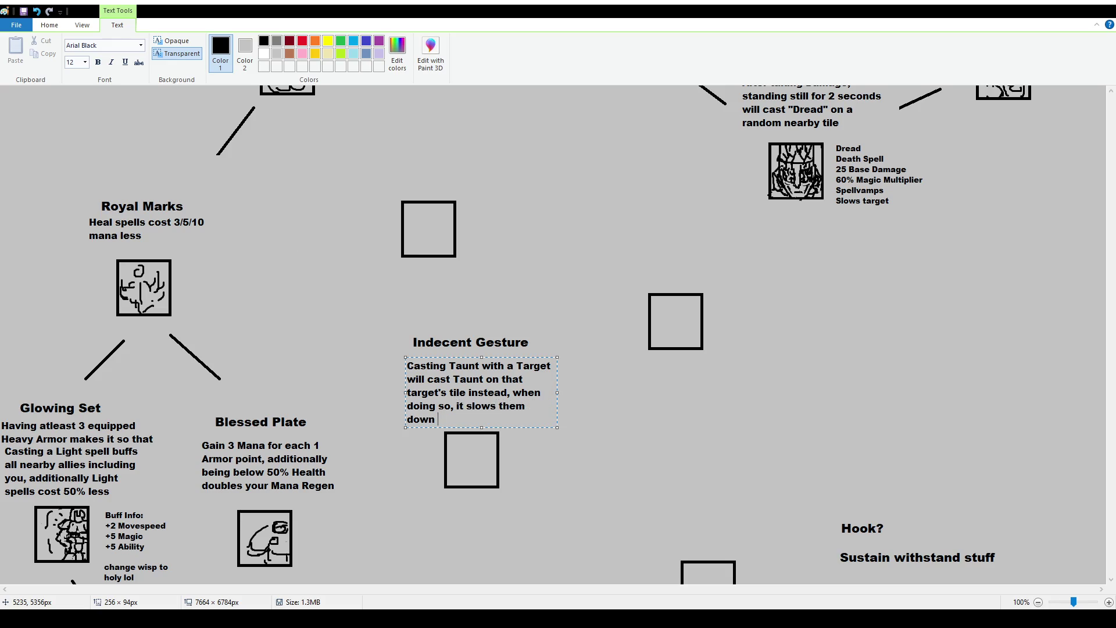
pyautogui.write('by 35%')
pyautogui.write(' for 4 seconds')
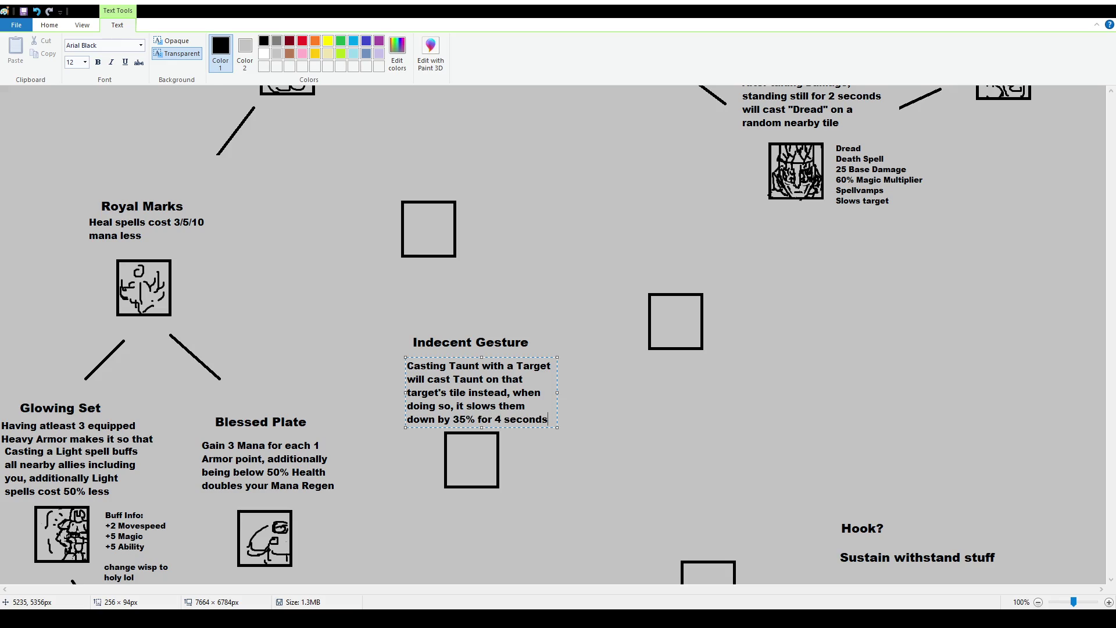
pyautogui.click(394, 111)
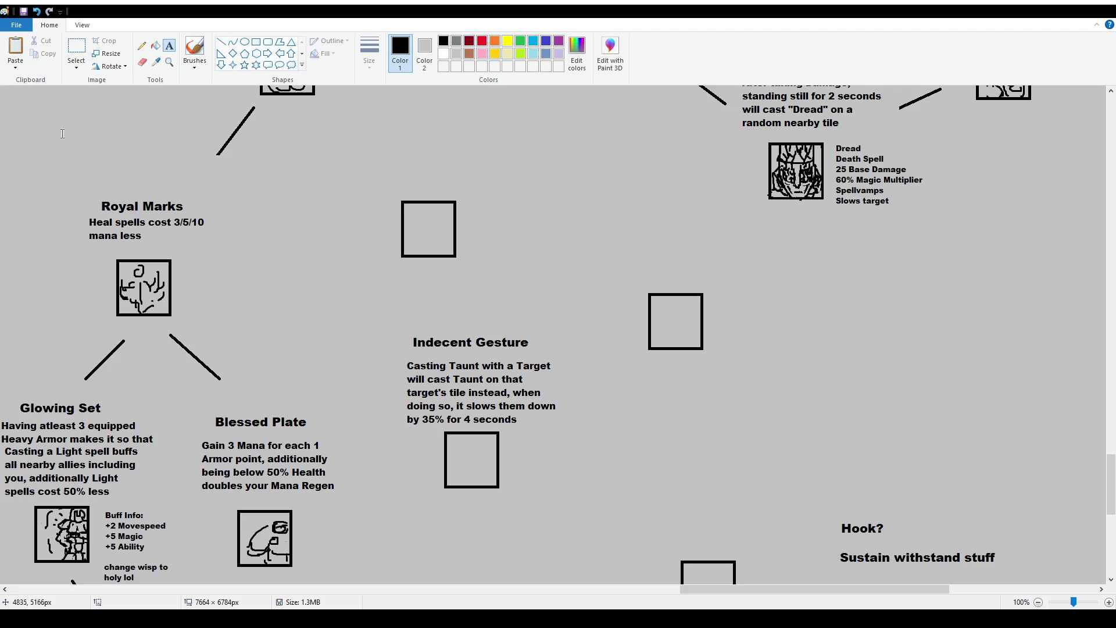
pyautogui.click(76, 49)
pyautogui.click(195, 51)
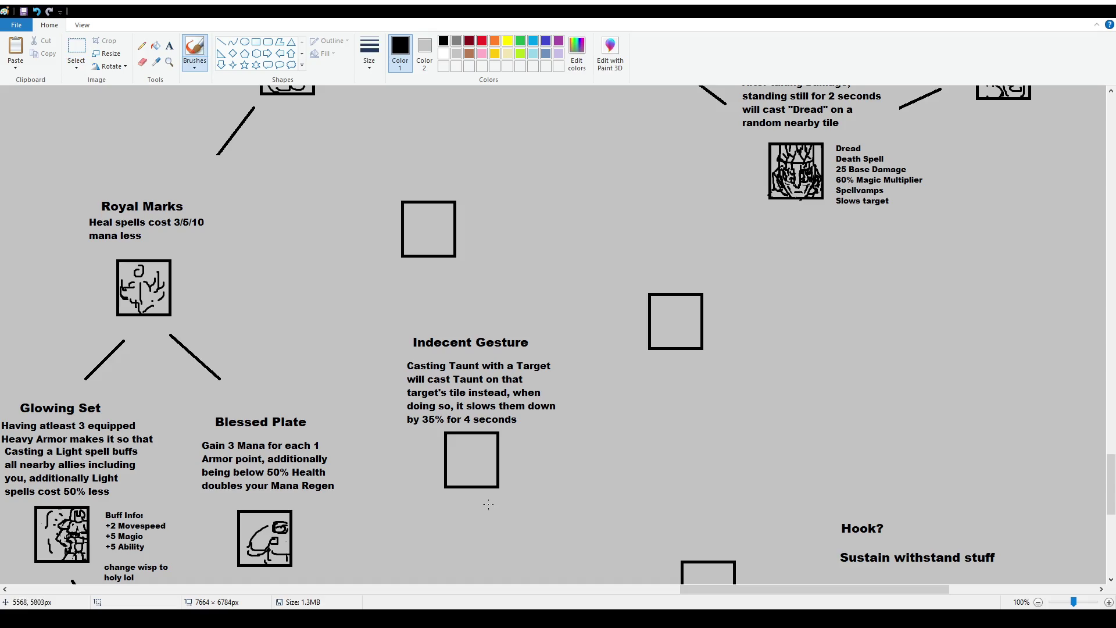
# At 200% zoom, brush a rough hand with a raised finger inside the Indecent Gesture icon box
pyautogui.scroll(2, 481, 477)
pyautogui.scroll(-7, 552, 334)
pyautogui.moveTo(711, 590); pyautogui.dragTo(774, 595)
pyautogui.moveTo(379, 467)
pyautogui.mouseDown()
pyautogui.moveTo(376, 437)
pyautogui.moveTo(414, 480)
pyautogui.moveTo(368, 477)
pyautogui.moveTo(372, 501)
pyautogui.moveTo(452, 510)
pyautogui.moveTo(440, 507)
pyautogui.mouseUp()
pyautogui.hotkey('ctrl', 'z')
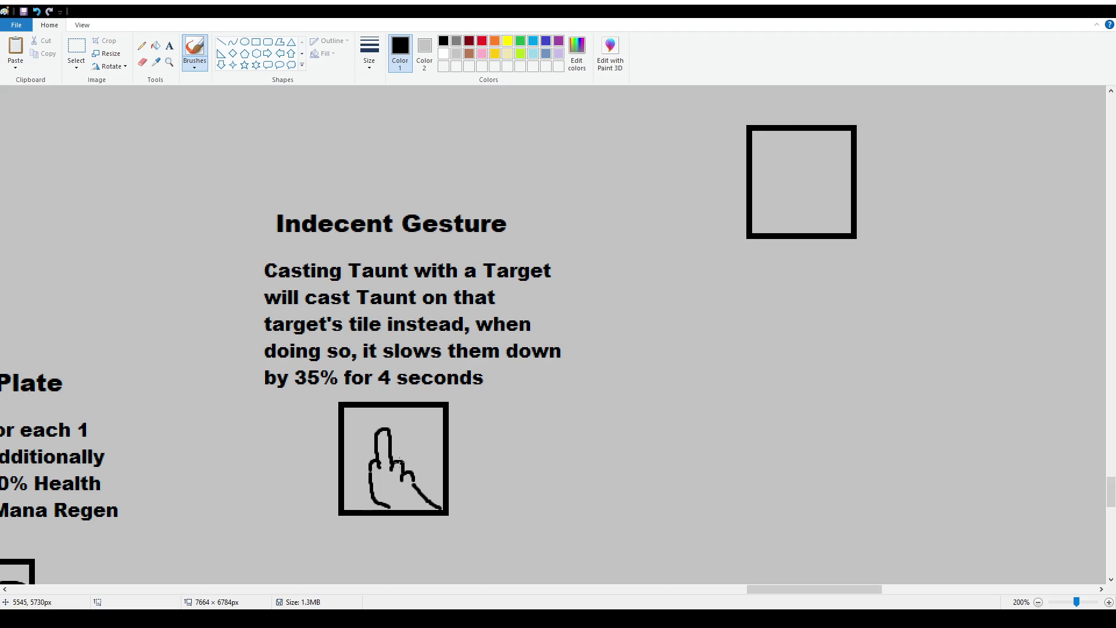
pyautogui.moveTo(406, 471); pyautogui.dragTo(423, 502)
pyautogui.moveTo(376, 444)
pyautogui.mouseDown()
pyautogui.moveTo(411, 481)
pyautogui.moveTo(372, 466)
pyautogui.mouseUp()
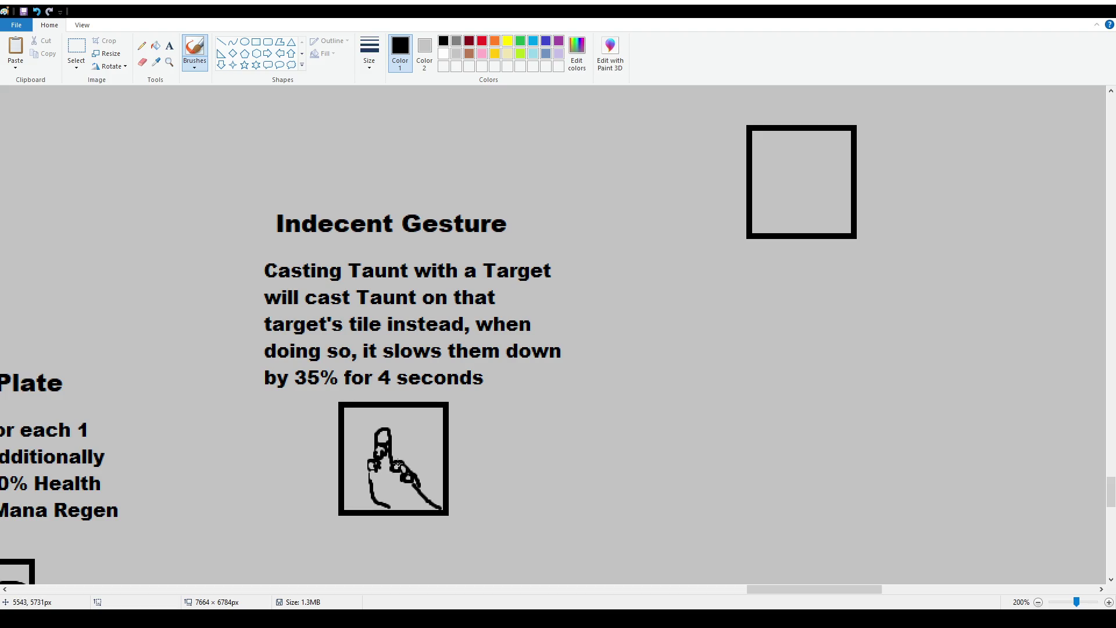
pyautogui.moveTo(372, 478); pyautogui.dragTo(433, 510)
pyautogui.moveTo(377, 467); pyautogui.dragTo(394, 463)
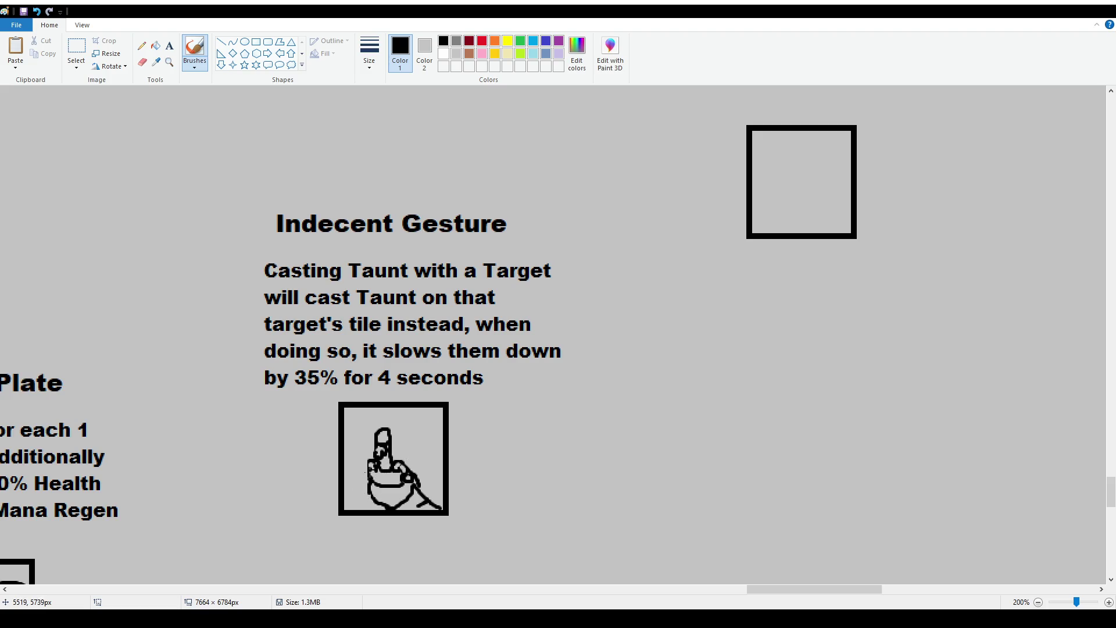
pyautogui.moveTo(368, 467); pyautogui.dragTo(367, 480)
pyautogui.hotkey('ctrl', 'z')
# Paint over the old finger lines in grey and redraw the raised finger with black strokes
pyautogui.moveTo(373, 435)
pyautogui.mouseDown()
pyautogui.moveTo(378, 459)
pyautogui.moveTo(383, 451)
pyautogui.moveTo(369, 449)
pyautogui.moveTo(392, 460)
pyautogui.moveTo(377, 452)
pyautogui.moveTo(388, 452)
pyautogui.moveTo(385, 431)
pyautogui.moveTo(390, 459)
pyautogui.moveTo(378, 458)
pyautogui.moveTo(388, 468)
pyautogui.moveTo(375, 472)
pyautogui.moveTo(389, 464)
pyautogui.moveTo(380, 458)
pyautogui.moveTo(366, 468)
pyautogui.mouseUp()
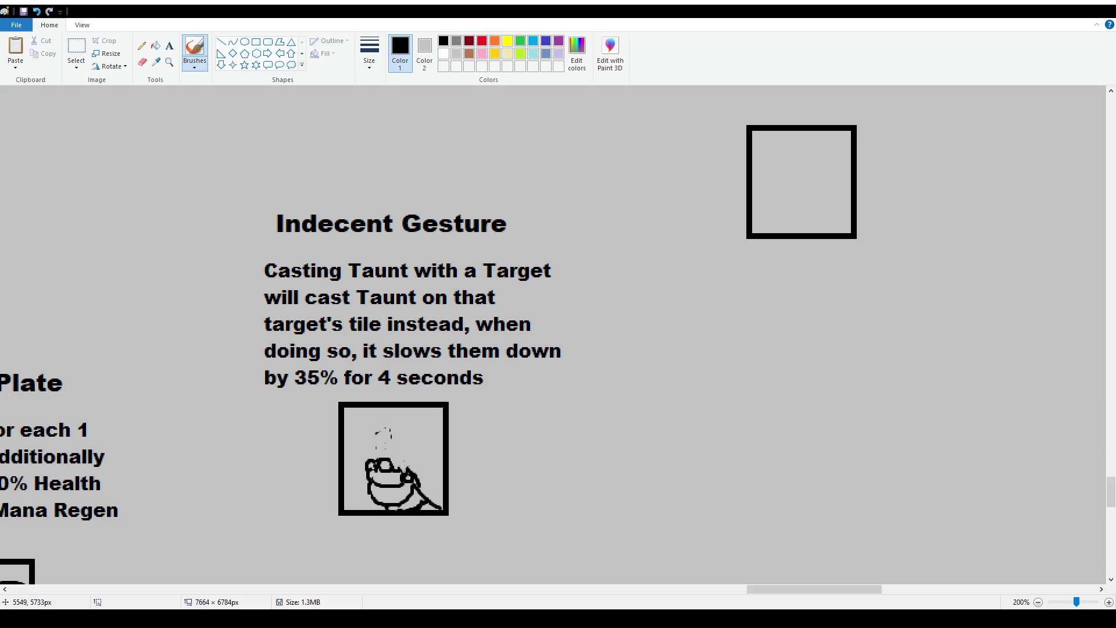
pyautogui.moveTo(387, 460)
pyautogui.mouseDown()
pyautogui.moveTo(387, 439)
pyautogui.moveTo(404, 431)
pyautogui.moveTo(404, 459)
pyautogui.moveTo(395, 430)
pyautogui.moveTo(392, 458)
pyautogui.moveTo(394, 429)
pyautogui.moveTo(400, 465)
pyautogui.moveTo(408, 459)
pyautogui.moveTo(401, 473)
pyautogui.moveTo(379, 456)
pyautogui.moveTo(383, 426)
pyautogui.moveTo(400, 464)
pyautogui.moveTo(402, 430)
pyautogui.moveTo(401, 463)
pyautogui.mouseUp()
pyautogui.hotkey('ctrl', 'z')
pyautogui.hotkey('ctrl', 'z')
pyautogui.hotkey('ctrl', 'z')
pyautogui.hotkey('ctrl', 'z')
pyautogui.hotkey('ctrl', 'z')
pyautogui.hotkey('ctrl', 'z')
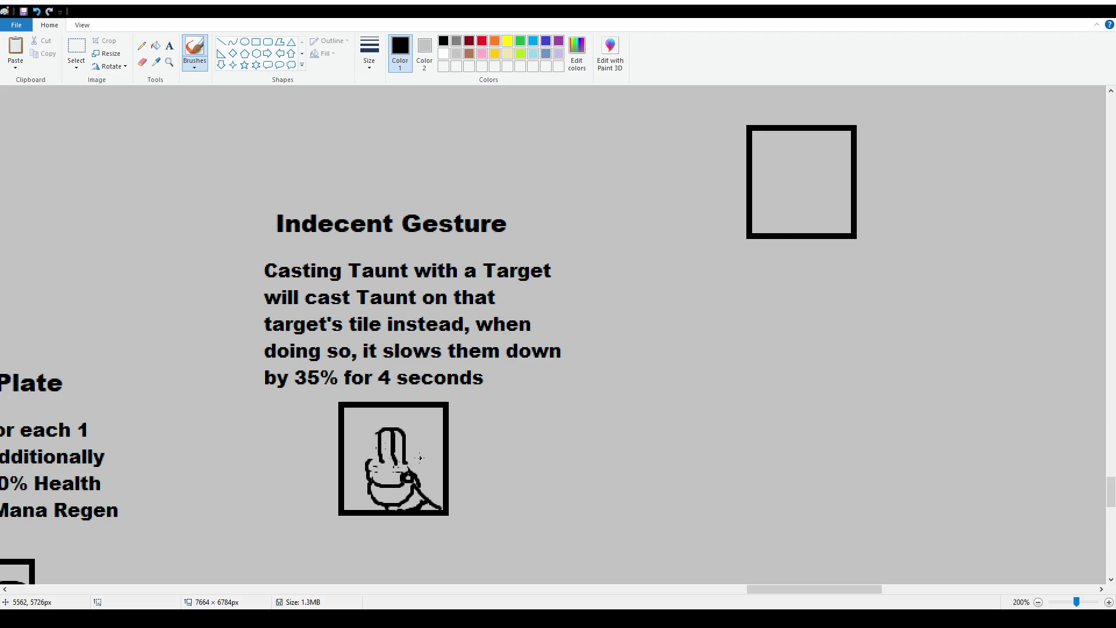
pyautogui.hotkey('ctrl', 'z')
pyautogui.hotkey('ctrl', 'z')
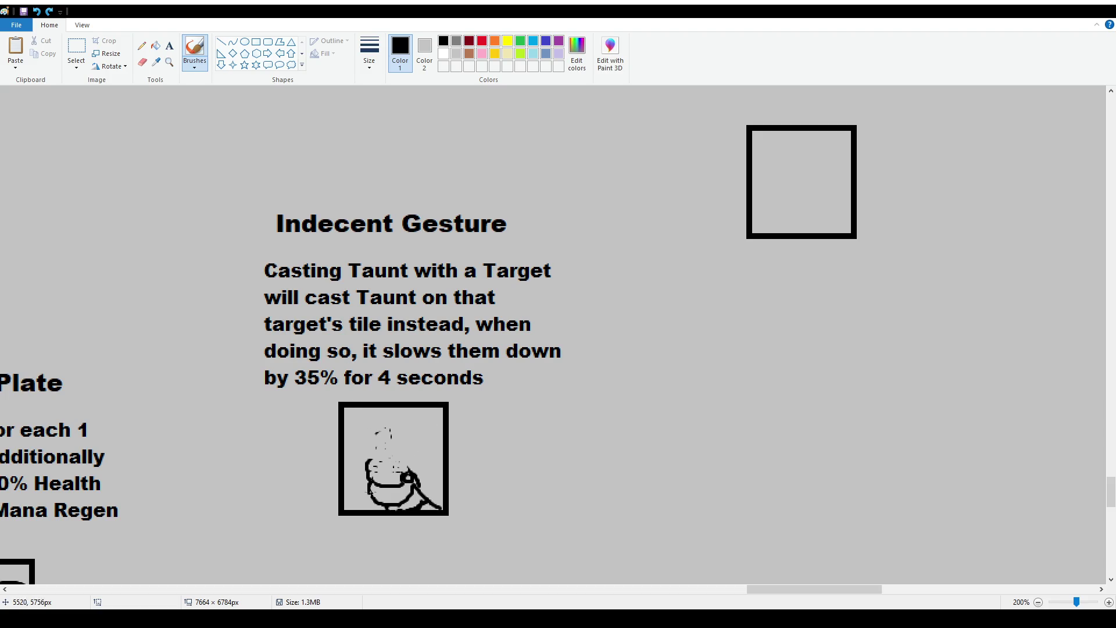
pyautogui.moveTo(364, 465)
pyautogui.mouseDown()
pyautogui.moveTo(359, 433)
pyautogui.moveTo(380, 452)
pyautogui.moveTo(364, 430)
pyautogui.moveTo(376, 432)
pyautogui.moveTo(378, 468)
pyautogui.mouseUp()
pyautogui.hotkey('ctrl', 'z')
pyautogui.hotkey('ctrl', 'z')
pyautogui.moveTo(377, 427)
pyautogui.mouseDown()
pyautogui.moveTo(378, 465)
pyautogui.moveTo(378, 441)
pyautogui.moveTo(388, 472)
pyautogui.moveTo(384, 428)
pyautogui.moveTo(391, 468)
pyautogui.moveTo(399, 454)
pyautogui.moveTo(393, 465)
pyautogui.moveTo(407, 458)
pyautogui.moveTo(416, 475)
pyautogui.mouseUp()
pyautogui.hotkey('ctrl', 'z')
pyautogui.hotkey('ctrl', 'z')
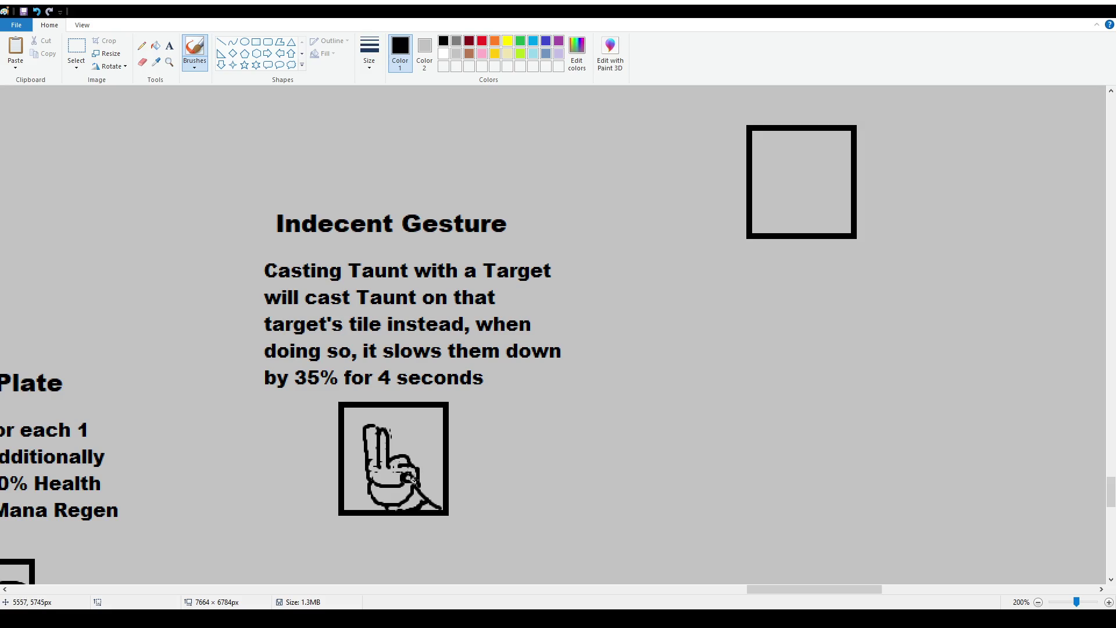
pyautogui.moveTo(416, 476); pyautogui.dragTo(414, 467)
# Darken the hand icon's light specks and fill gaps in the left ear outline, undoing stray marks
pyautogui.moveTo(365, 433)
pyautogui.mouseDown()
pyautogui.moveTo(381, 431)
pyautogui.moveTo(385, 443)
pyautogui.mouseUp()
pyautogui.moveTo(363, 481); pyautogui.dragTo(365, 460)
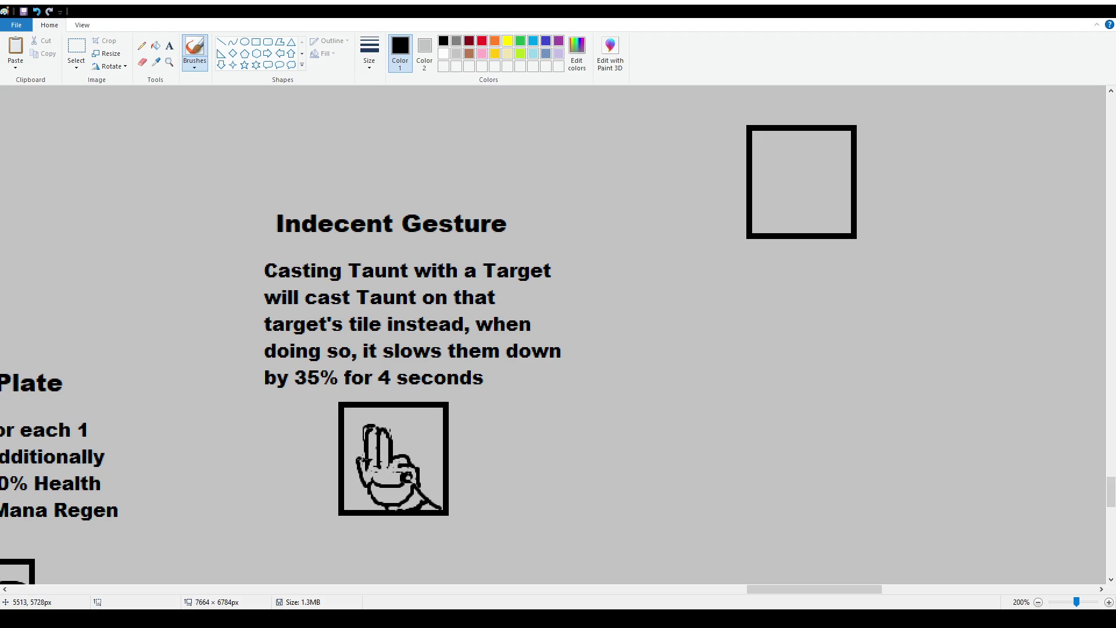
pyautogui.hotkey('ctrl', 'z')
pyautogui.hotkey('ctrl', 'z')
pyautogui.hotkey('ctrl', 'z')
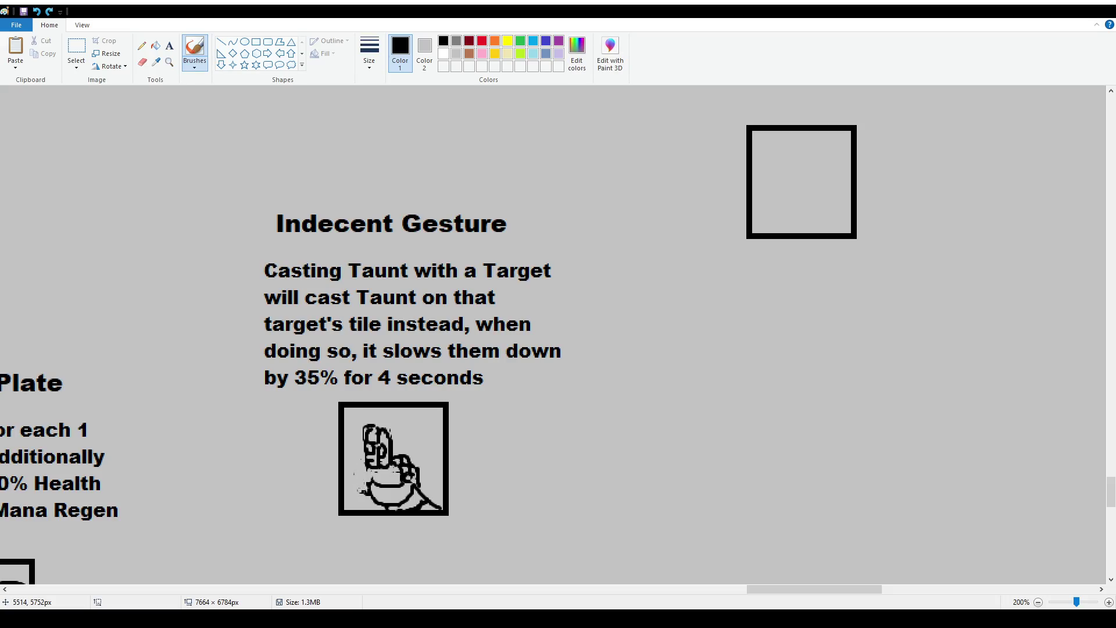
pyautogui.moveTo(365, 464); pyautogui.dragTo(375, 500)
pyautogui.moveTo(366, 437); pyautogui.dragTo(381, 448)
pyautogui.moveTo(378, 427)
pyautogui.mouseDown()
pyautogui.moveTo(384, 451)
pyautogui.moveTo(390, 436)
pyautogui.moveTo(376, 453)
pyautogui.moveTo(394, 439)
pyautogui.moveTo(386, 431)
pyautogui.moveTo(393, 454)
pyautogui.moveTo(381, 447)
pyautogui.moveTo(398, 439)
pyautogui.moveTo(385, 461)
pyautogui.moveTo(397, 435)
pyautogui.moveTo(385, 436)
pyautogui.moveTo(395, 444)
pyautogui.moveTo(385, 432)
pyautogui.moveTo(390, 454)
pyautogui.moveTo(372, 434)
pyautogui.moveTo(376, 445)
pyautogui.mouseUp()
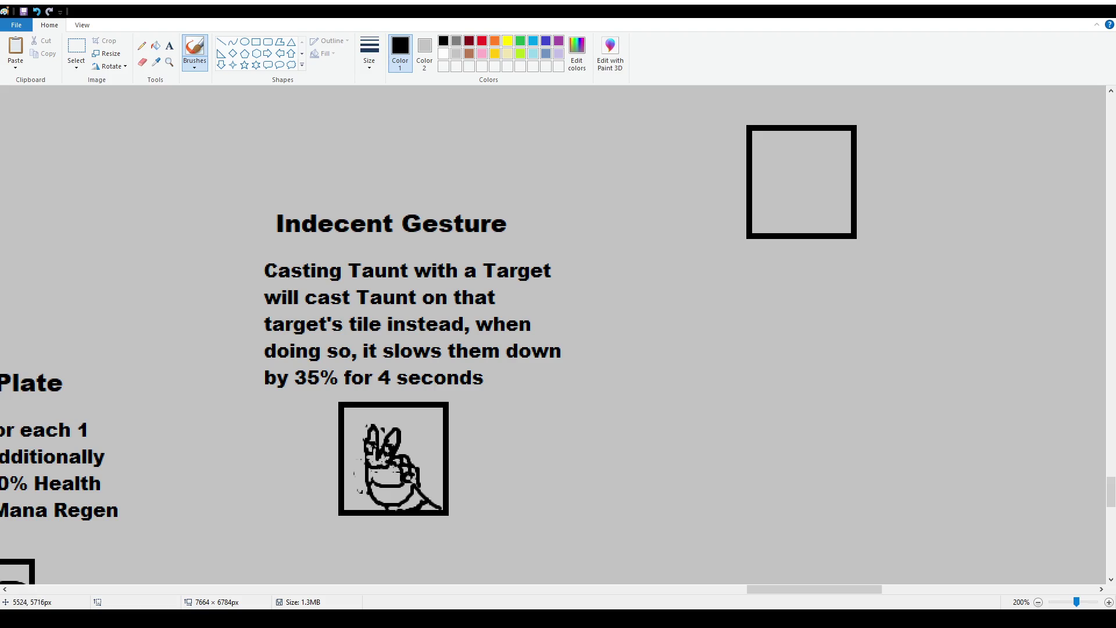
pyautogui.moveTo(379, 459); pyautogui.dragTo(372, 459)
pyautogui.hotkey('ctrl', 'z')
pyautogui.hotkey('ctrl', 'z')
pyautogui.moveTo(368, 426); pyautogui.dragTo(371, 439)
pyautogui.hotkey('ctrl', 'z')
# Draw a raised middle finger and add extra finger, curve and left-side outline strokes to the hand
pyautogui.scroll(2, 409, 389)
pyautogui.scroll(-2, 409, 389)
pyautogui.moveTo(380, 411)
pyautogui.mouseDown()
pyautogui.moveTo(384, 431)
pyautogui.moveTo(412, 403)
pyautogui.moveTo(359, 423)
pyautogui.moveTo(366, 433)
pyautogui.mouseUp()
pyautogui.moveTo(431, 407)
pyautogui.mouseDown()
pyautogui.moveTo(408, 452)
pyautogui.moveTo(442, 461)
pyautogui.mouseUp()
pyautogui.hotkey('ctrl', 'z')
pyautogui.moveTo(366, 448); pyautogui.dragTo(351, 458)
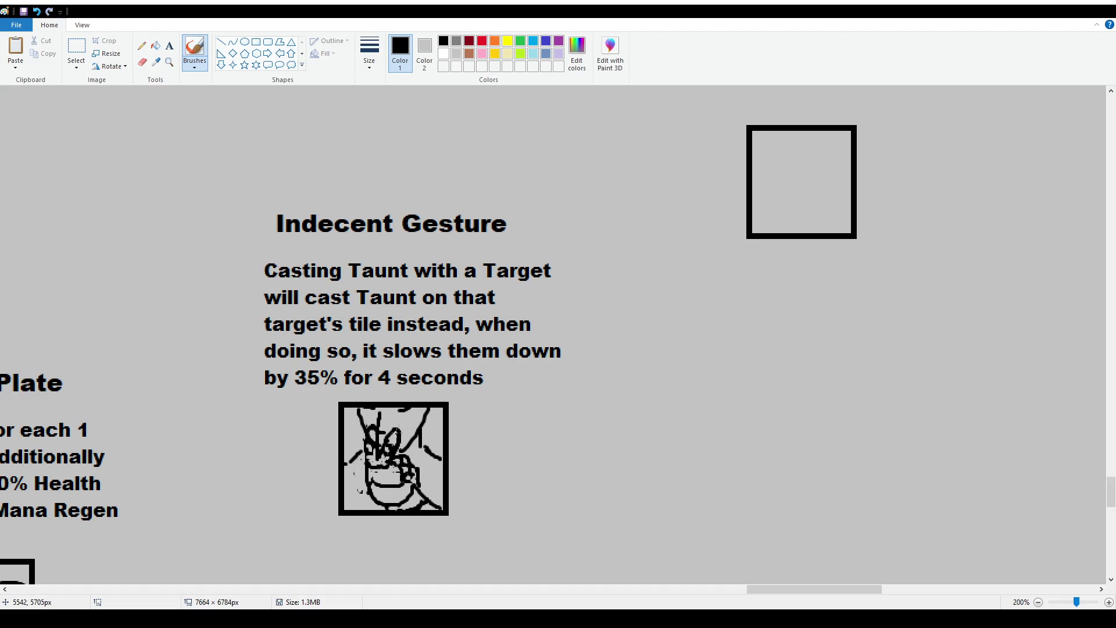
pyautogui.moveTo(398, 412)
pyautogui.mouseDown()
pyautogui.moveTo(415, 409)
pyautogui.moveTo(393, 418)
pyautogui.moveTo(353, 410)
pyautogui.moveTo(424, 413)
pyautogui.moveTo(430, 431)
pyautogui.mouseUp()
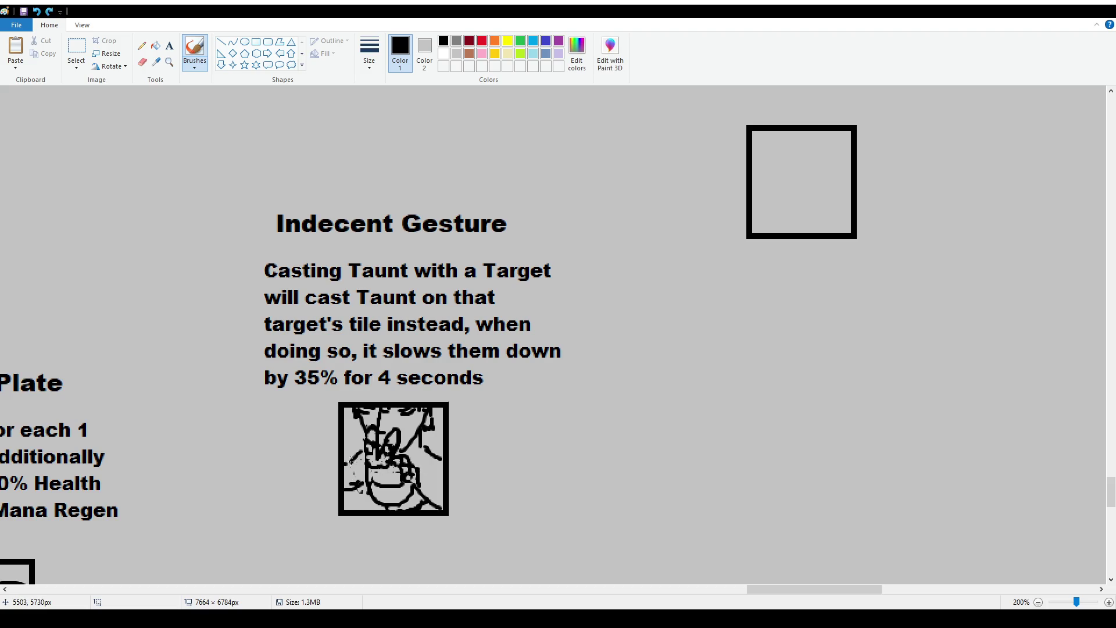
pyautogui.moveTo(356, 451)
pyautogui.mouseDown()
pyautogui.moveTo(348, 486)
pyautogui.moveTo(433, 483)
pyautogui.moveTo(440, 461)
pyautogui.moveTo(420, 468)
pyautogui.moveTo(418, 459)
pyautogui.mouseUp()
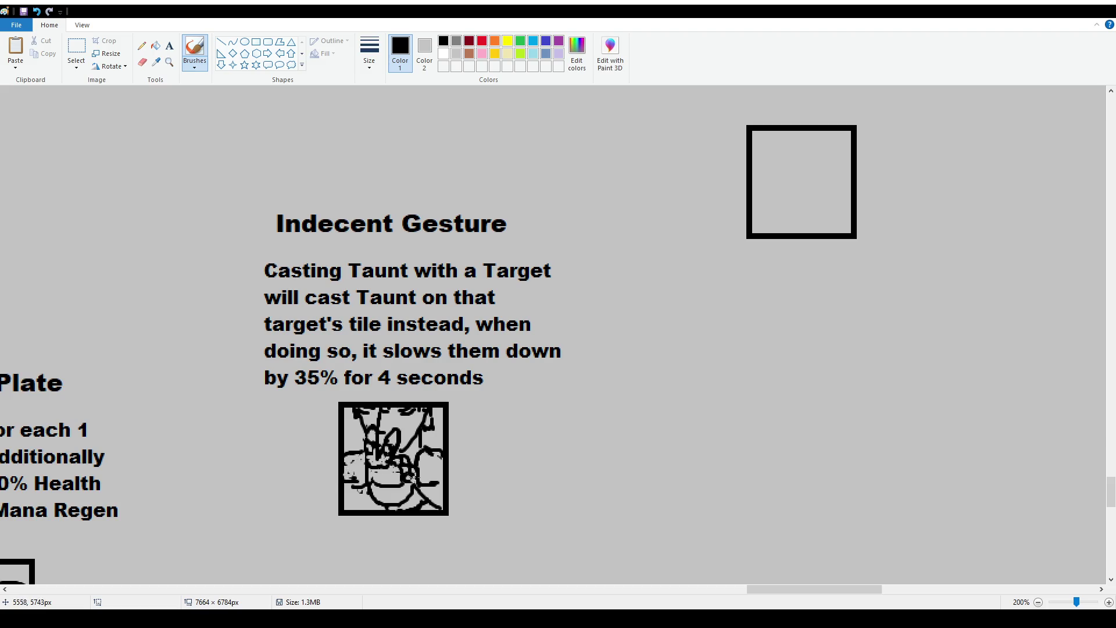
pyautogui.moveTo(359, 489); pyautogui.dragTo(367, 504)
# Nudge the Casting Taunt description paragraph a few pixels up and left
pyautogui.click(76, 50)
pyautogui.moveTo(249, 254); pyautogui.dragTo(594, 392)
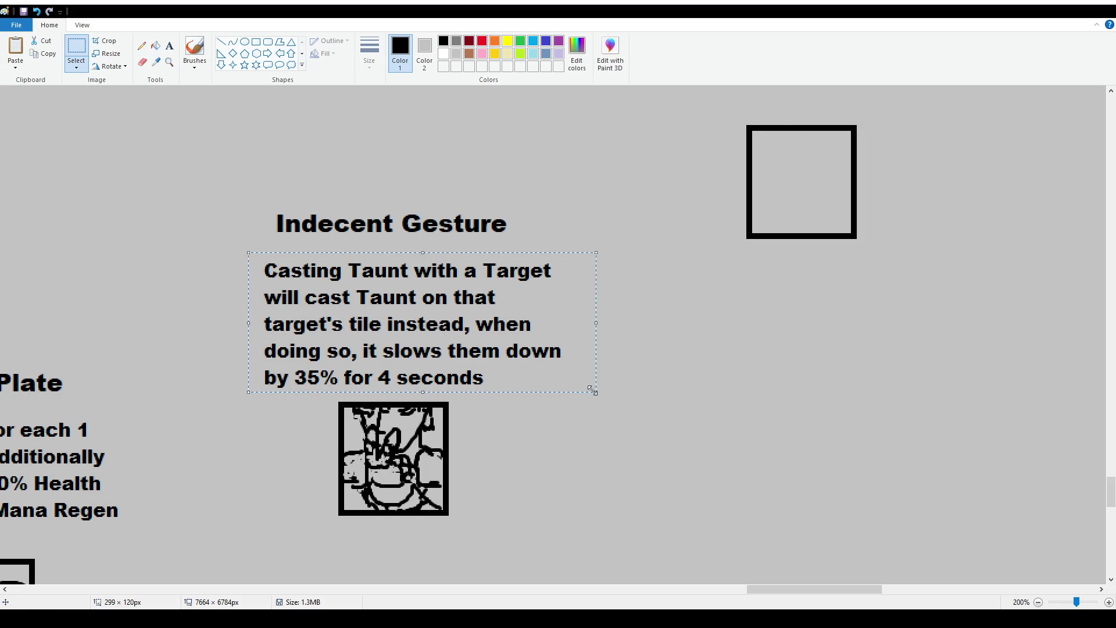
pyautogui.moveTo(546, 365); pyautogui.dragTo(544, 358)
pyautogui.click(320, 317)
# Zoom out and scroll to bring the surrounding trait tree into view
pyautogui.keyDown('ctrl'); pyautogui.scroll(-1, 320, 317); pyautogui.keyUp('ctrl')
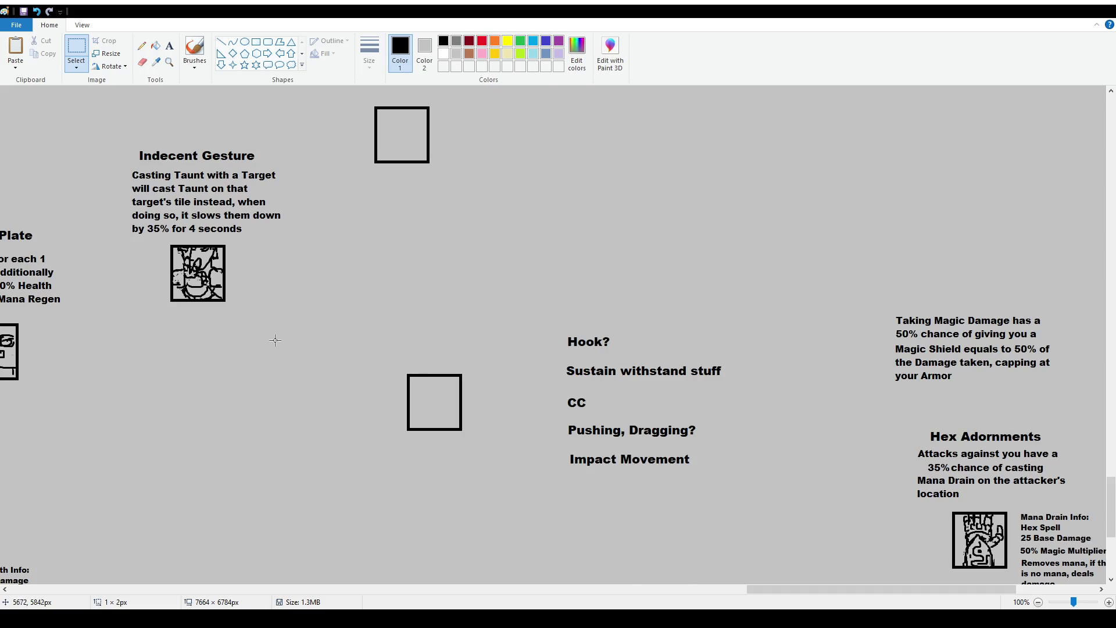
pyautogui.scroll(2, 258, 339)
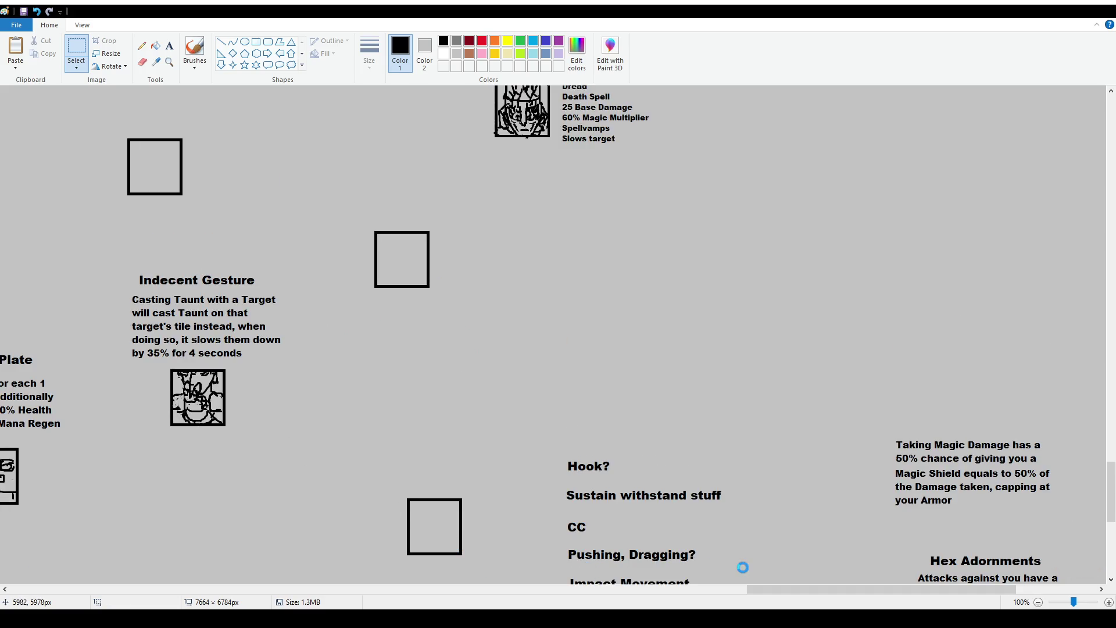
pyautogui.moveTo(761, 591); pyautogui.dragTo(706, 591)
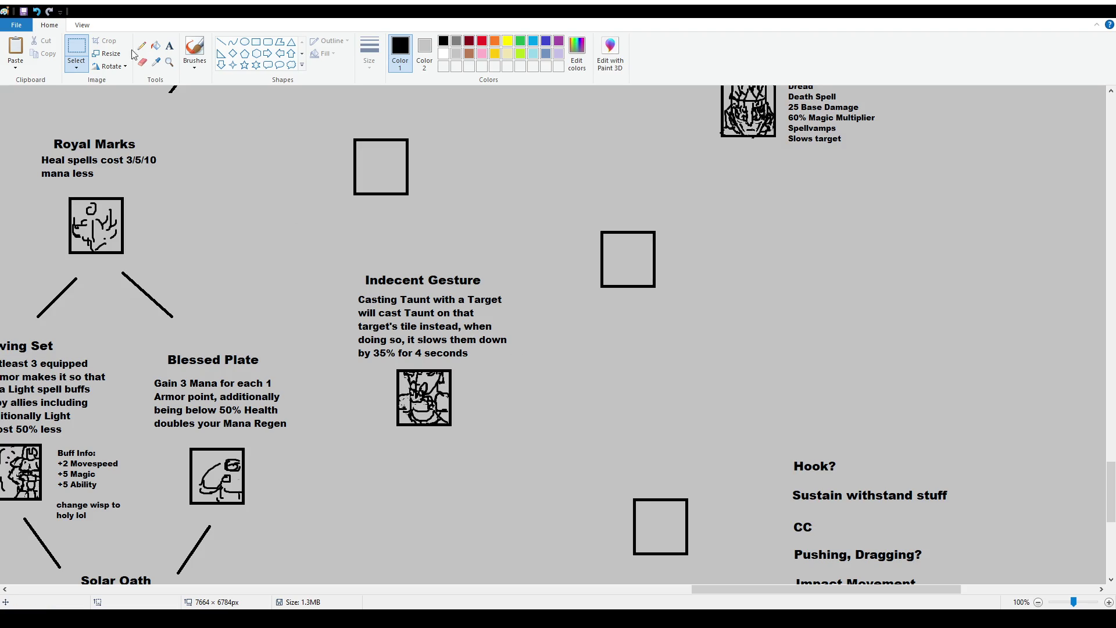
pyautogui.click(170, 46)
pyautogui.scroll(2, 579, 367)
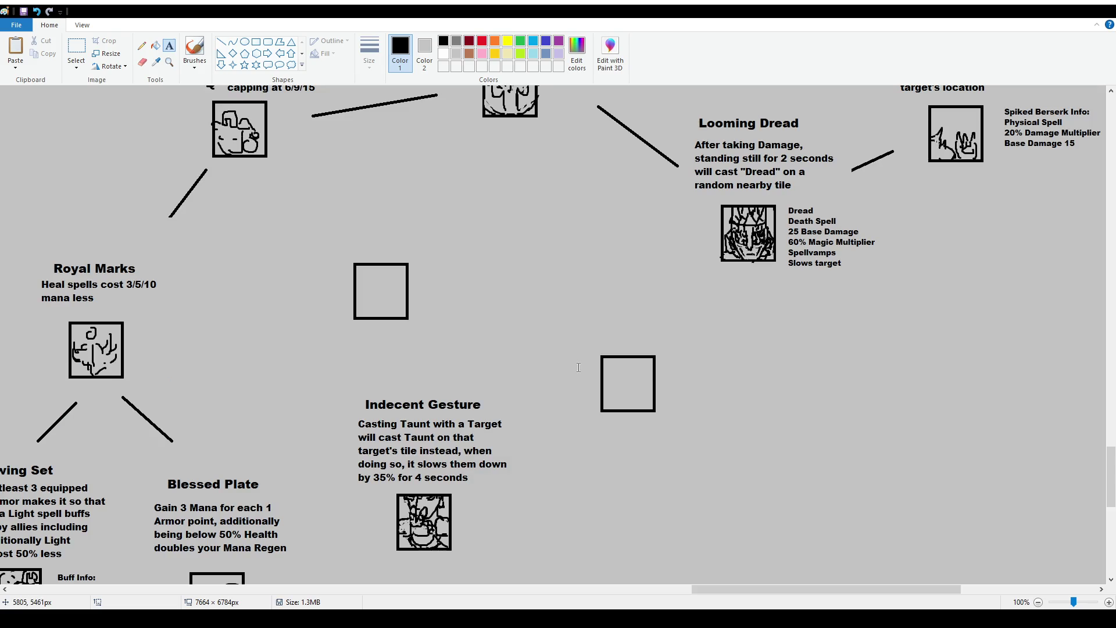
pyautogui.click(76, 50)
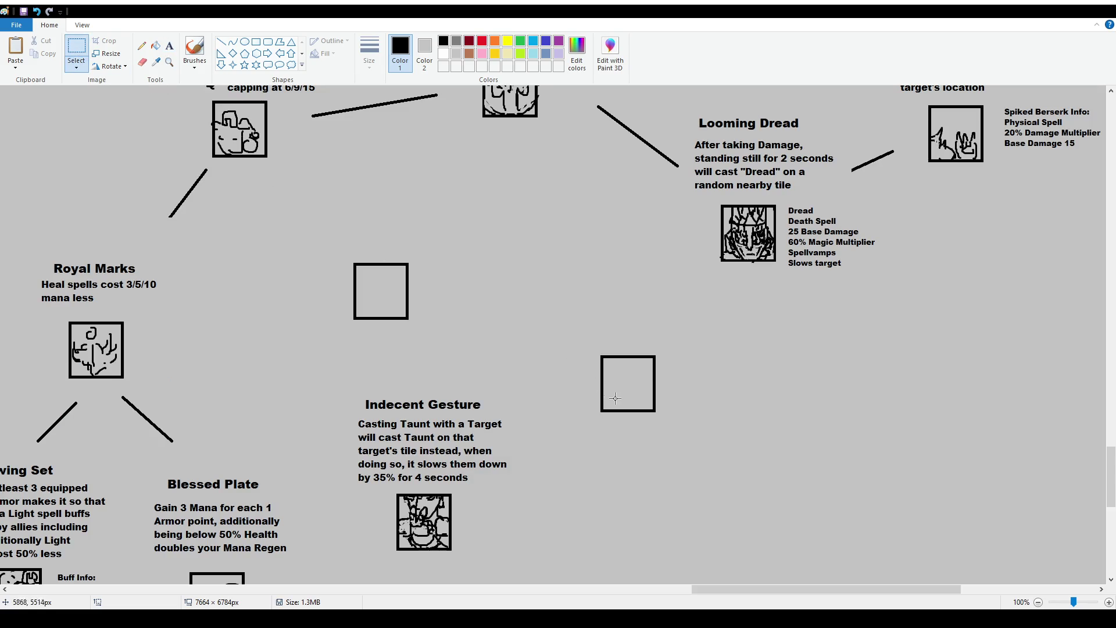
# Draw a text box in the space above the empty square below Looming Dread
pyautogui.moveTo(582, 341); pyautogui.dragTo(677, 438)
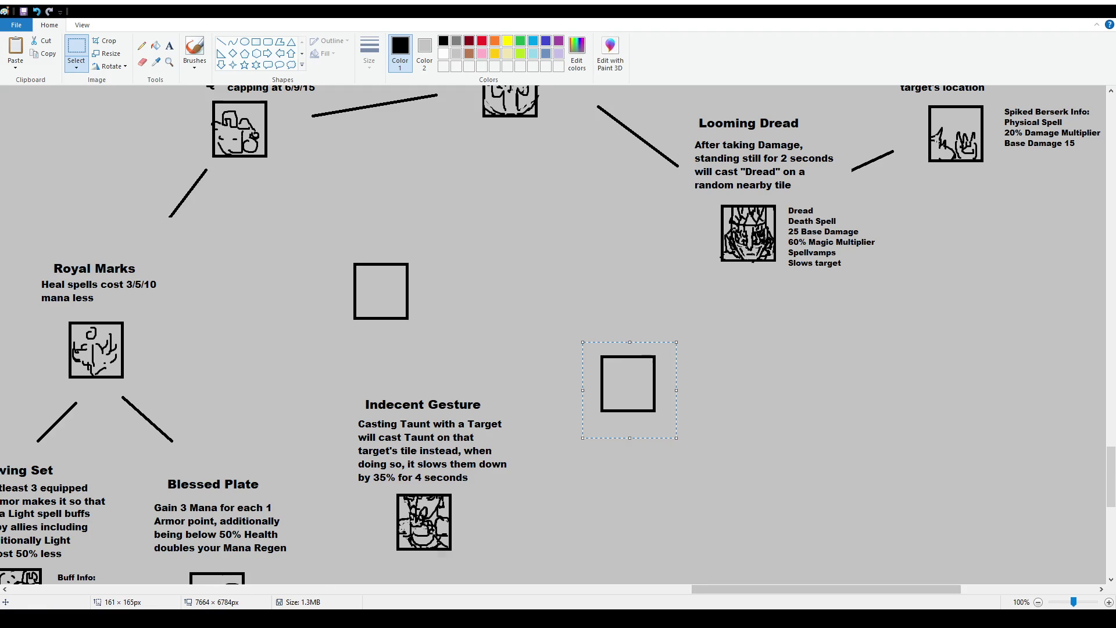
pyautogui.click(555, 279)
pyautogui.moveTo(557, 261); pyautogui.dragTo(694, 315)
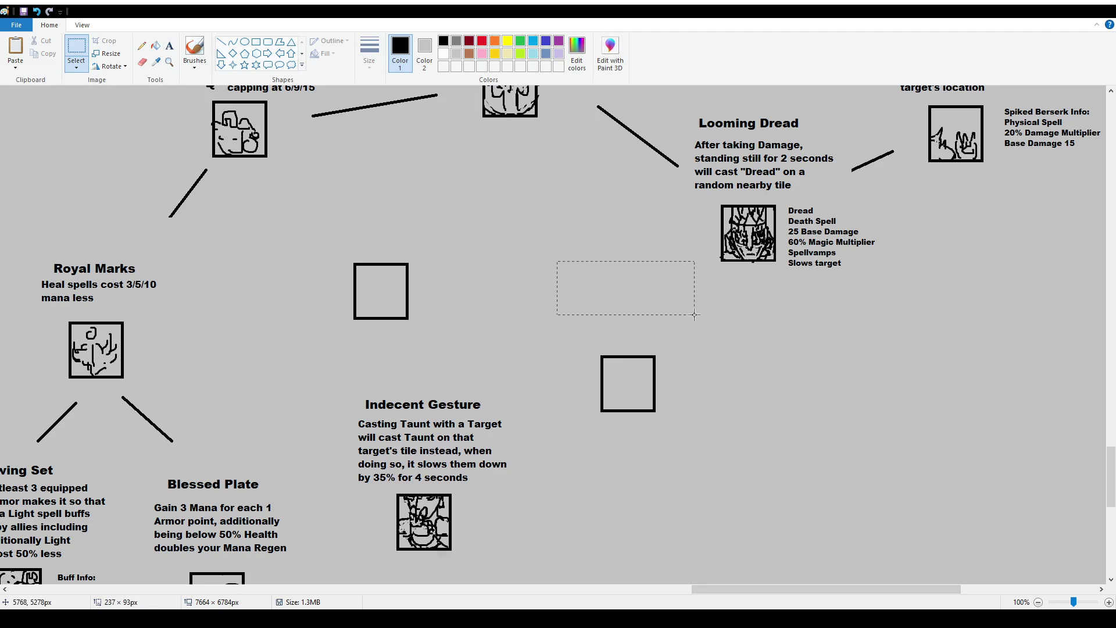
pyautogui.click(169, 46)
pyautogui.moveTo(555, 265); pyautogui.dragTo(697, 303)
# Type 'Bomb Diving', enlarge it to font size 16 and shift it slightly right
pyautogui.write('BombSho')
pyautogui.press('BackSpace')
pyautogui.press('BackSpace')
pyautogui.press('BackSpace')
pyautogui.write('Diving')
pyautogui.hotkey('ctrl', 'a')
pyautogui.click(79, 62)
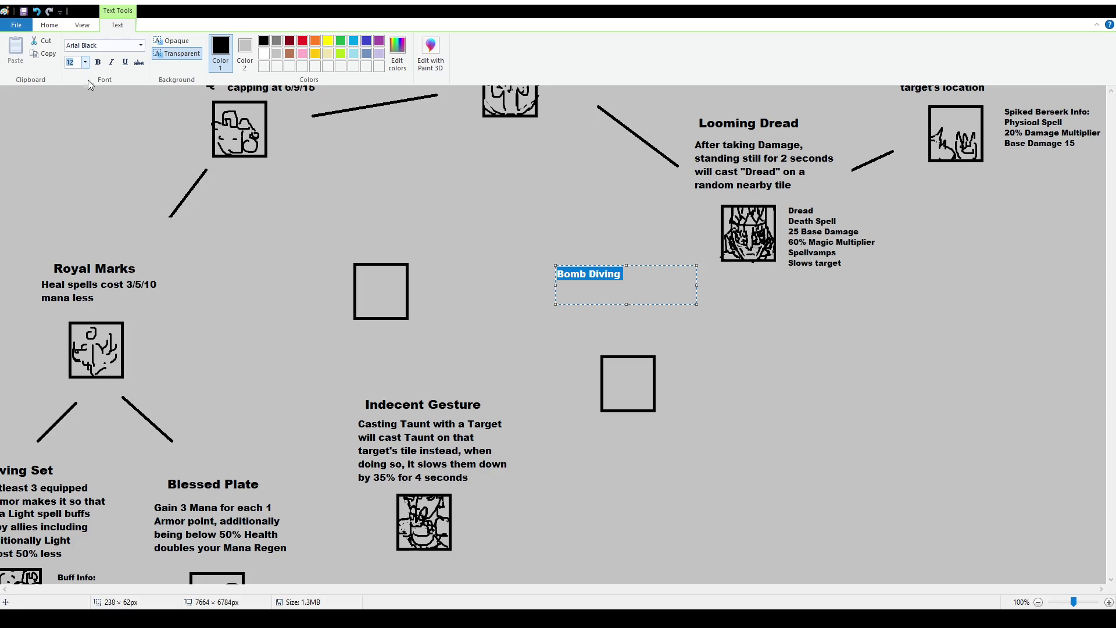
pyautogui.write('16')
pyautogui.press('Return')
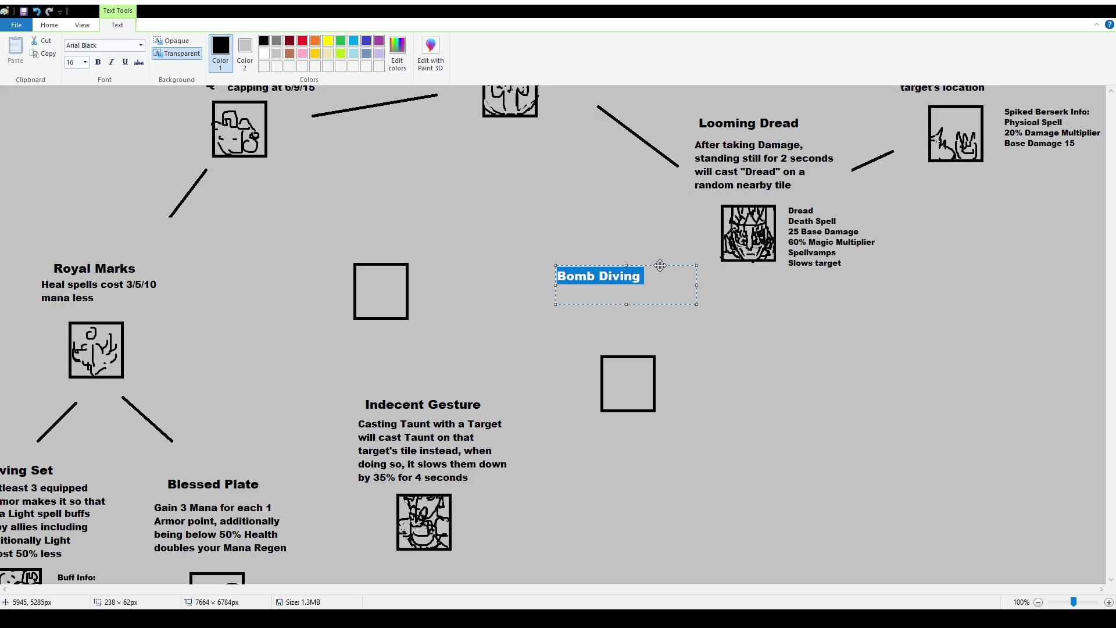
pyautogui.moveTo(659, 265); pyautogui.dragTo(688, 267)
pyautogui.click(723, 267)
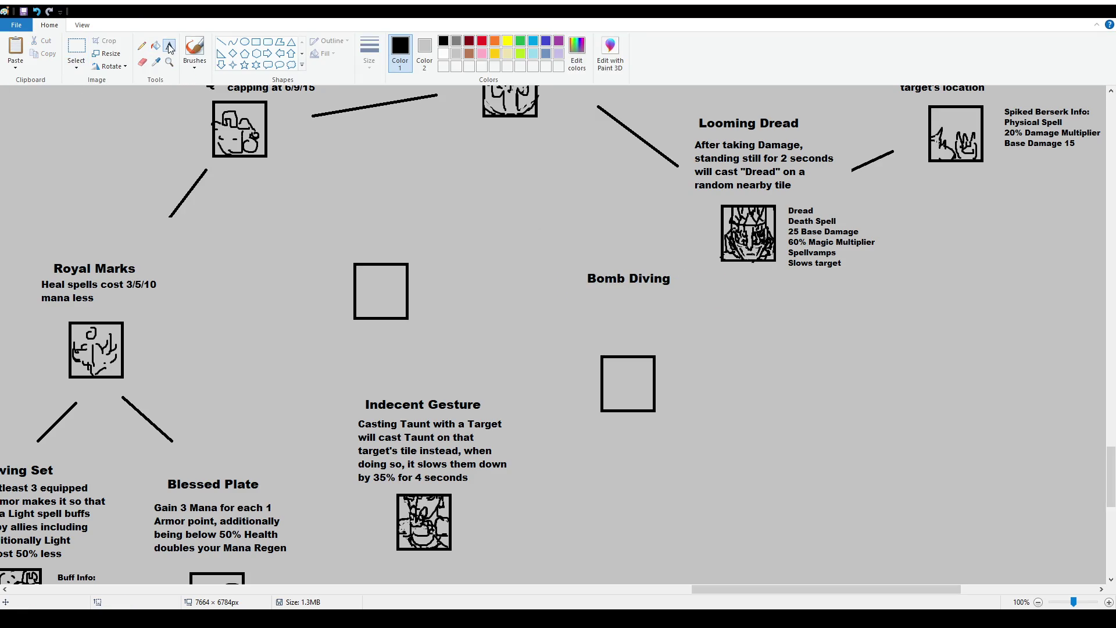
pyautogui.moveTo(558, 291); pyautogui.dragTo(728, 347)
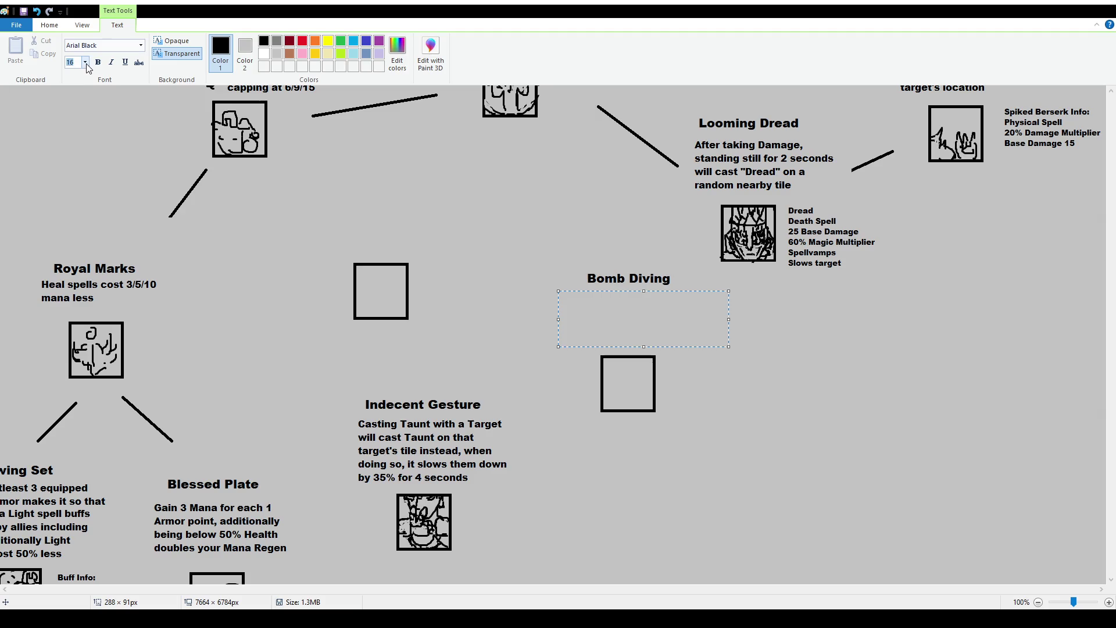
# At size 12, type 'Thrash gains 15% extra Damage Multiplier and +1 AoE'
pyautogui.write('12')
pyautogui.press('Return')
pyautogui.write('Thrash gains 15')
pyautogui.write('%')
pyautogui.write('Pla')
pyautogui.press('BackSpace')
pyautogui.press('BackSpace')
pyautogui.press('BackSpace')
pyautogui.write('extra ')
pyautogui.write('Physical')
pyautogui.hotkey('ctrl', 'shift', 'Left')
pyautogui.write('Dm')
pyautogui.press('BackSpace')
pyautogui.press('BackSpace')
pyautogui.write('Damage Mul')
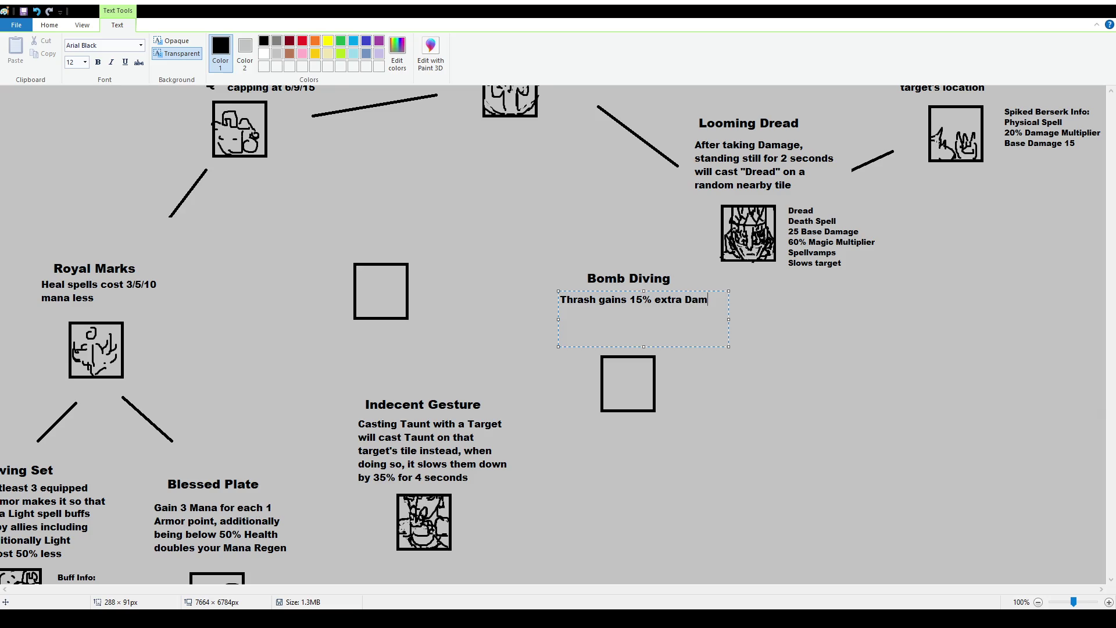
pyautogui.press('BackSpace')
pyautogui.write('ltiplier and +1')
pyautogui.write(' AoE')
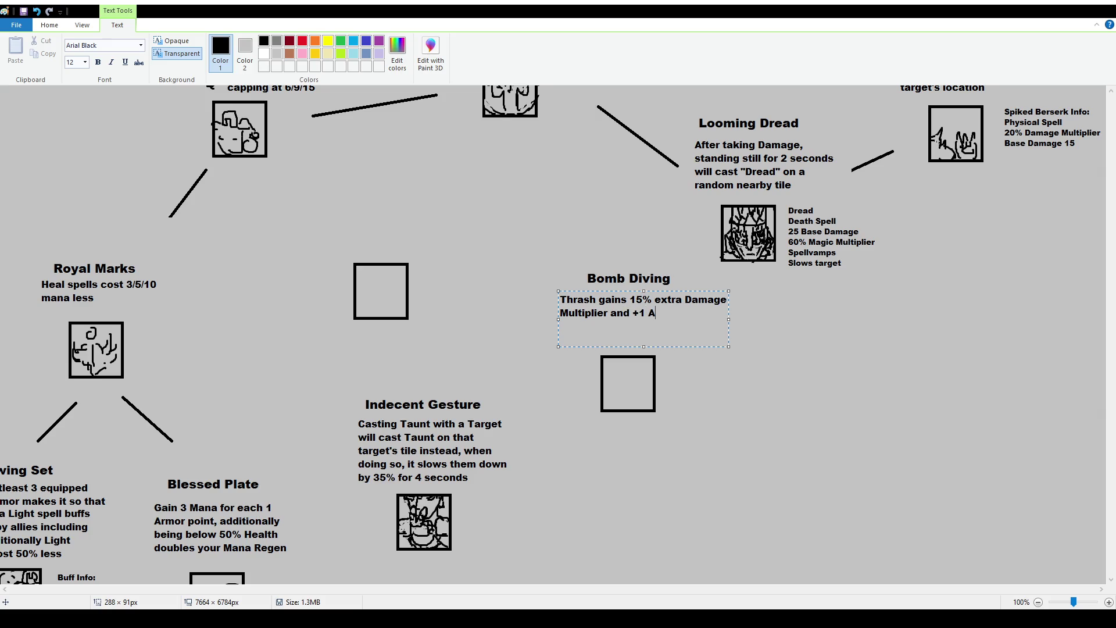
# Narrow the Bomb Diving description box so the text wraps, then commit it
pyautogui.moveTo(727, 317)
pyautogui.mouseDown()
pyautogui.moveTo(701, 320)
pyautogui.moveTo(674, 294)
pyautogui.mouseUp()
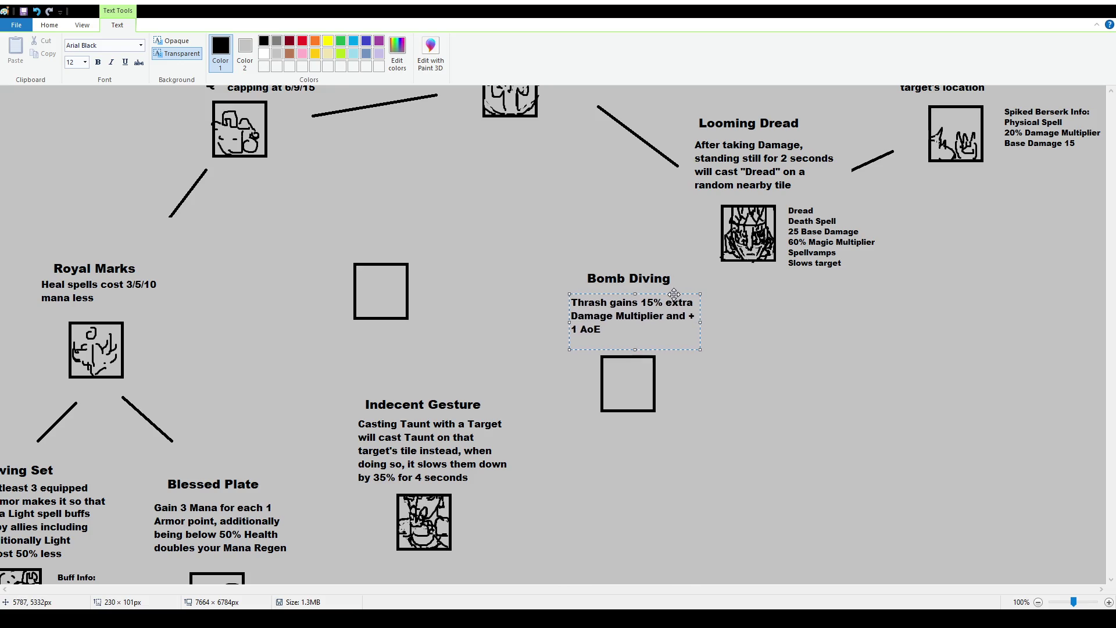
pyautogui.press('Escape')
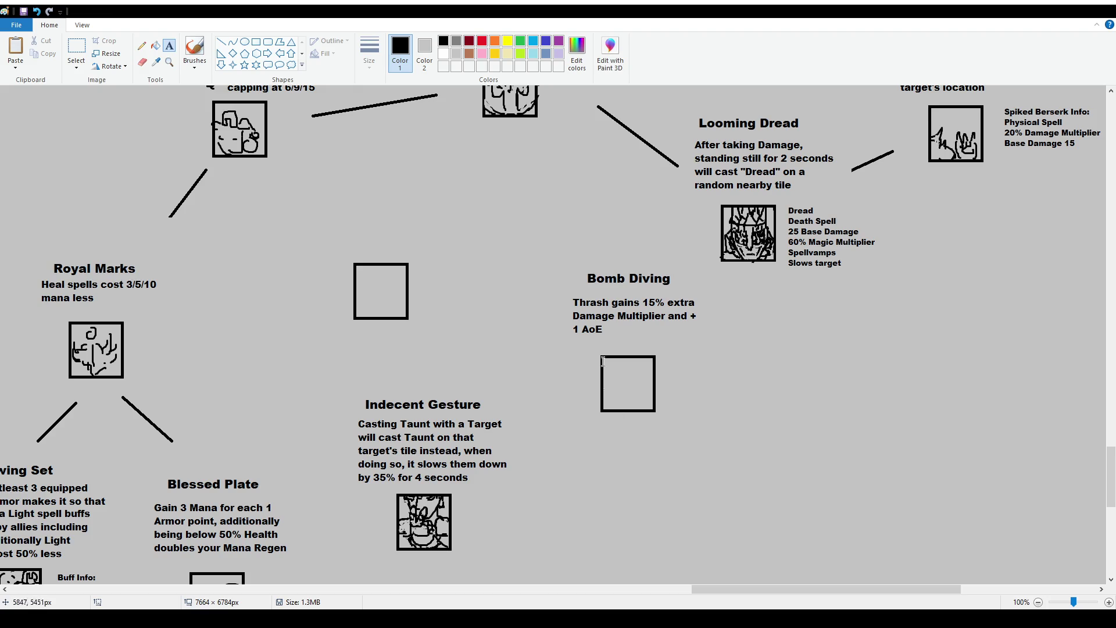
pyautogui.click(194, 51)
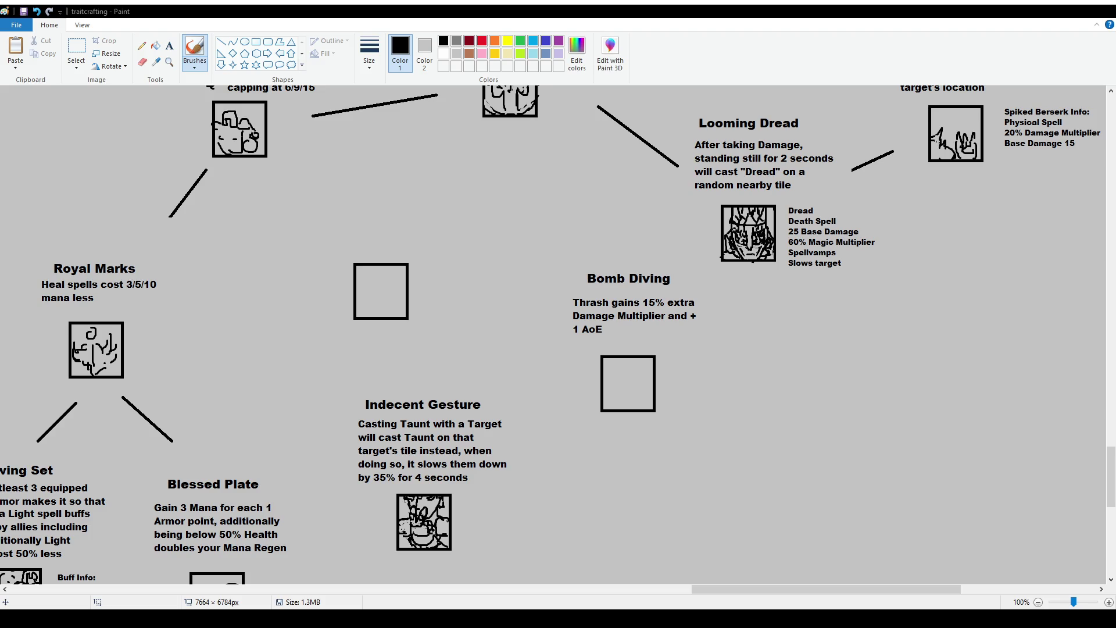
pyautogui.click(170, 45)
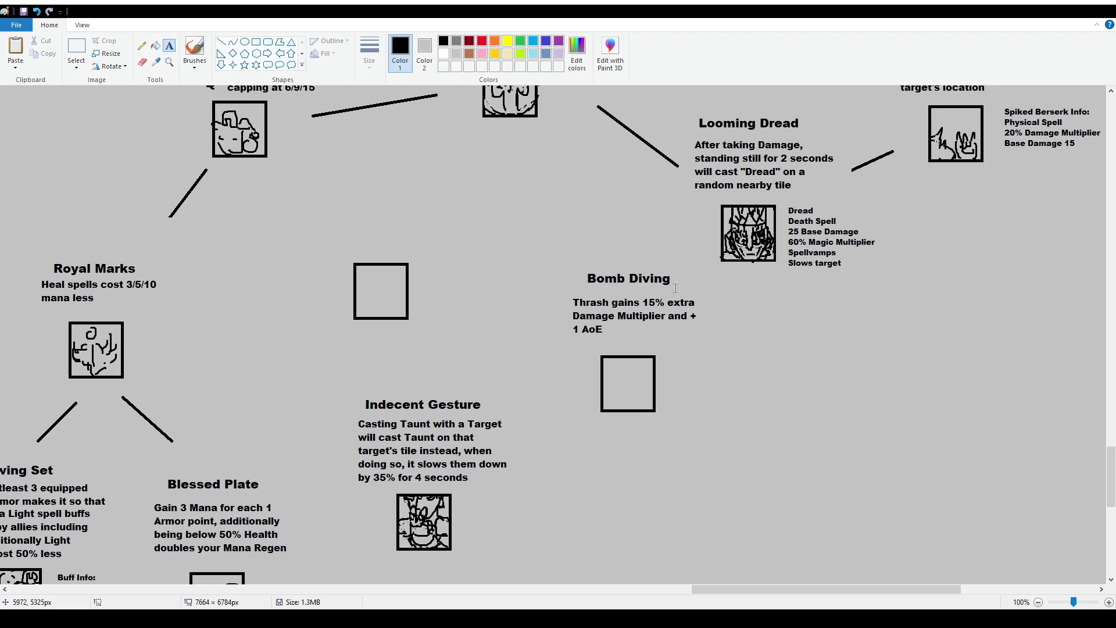
pyautogui.click(713, 364)
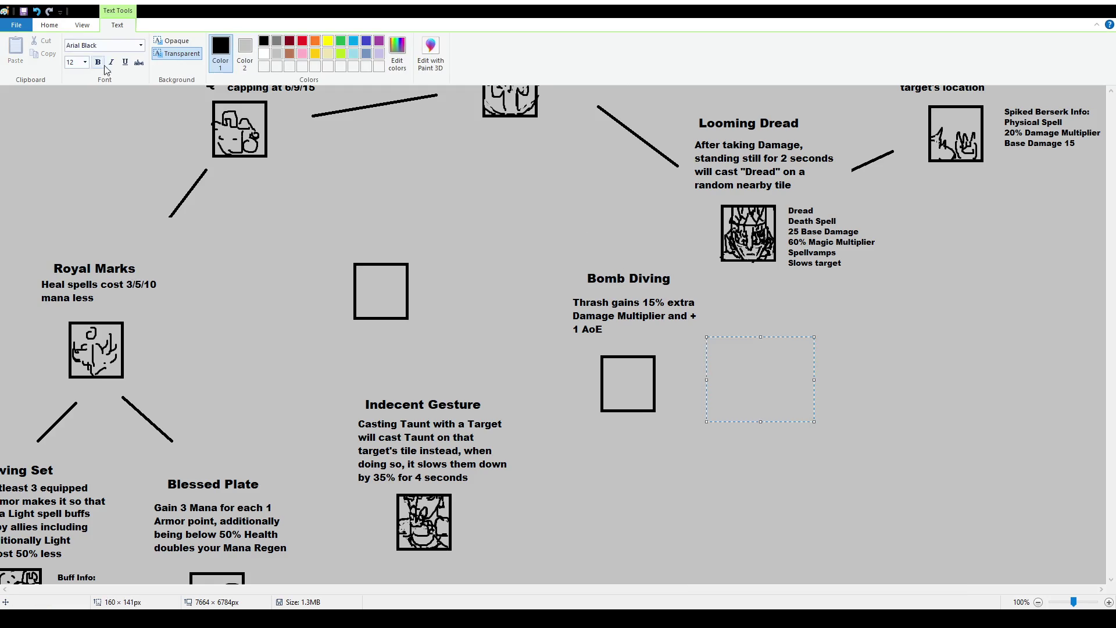
# Add a size-10 note beside Bomb Diving: 'If we keep the Thrash rune, don't buff, otherwise also add range expansion'
pyautogui.write('10')
pyautogui.press('Return')
pyautogui.write('If we ')
pyautogui.write('keep the Th')
pyautogui.write('rash rune, ')
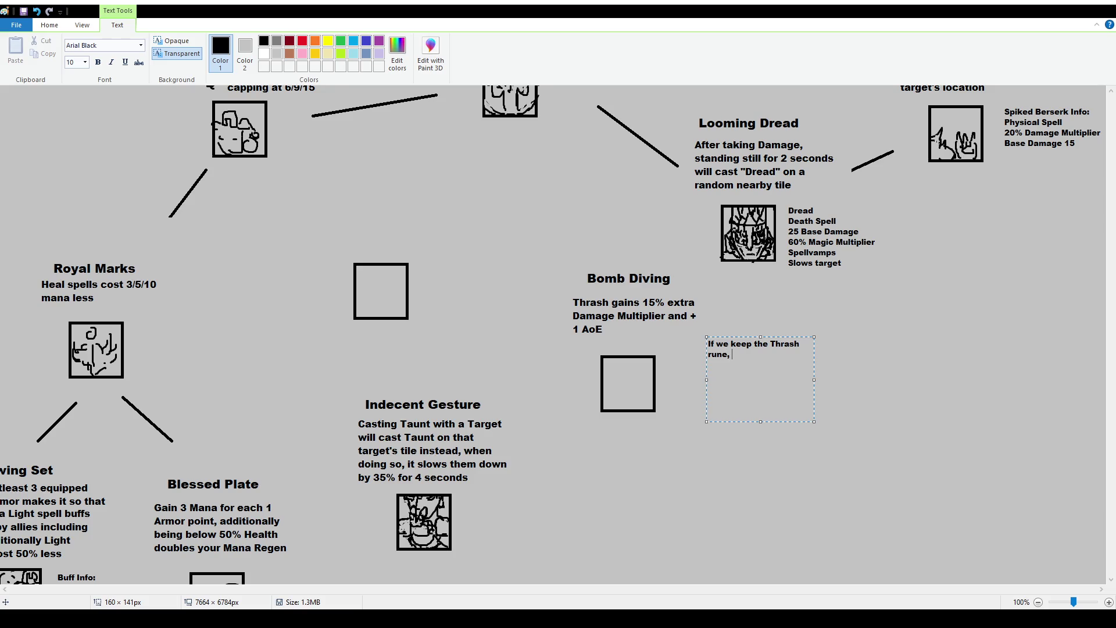
pyautogui.write("don't buff, otherwise")
pyautogui.write(' also add r')
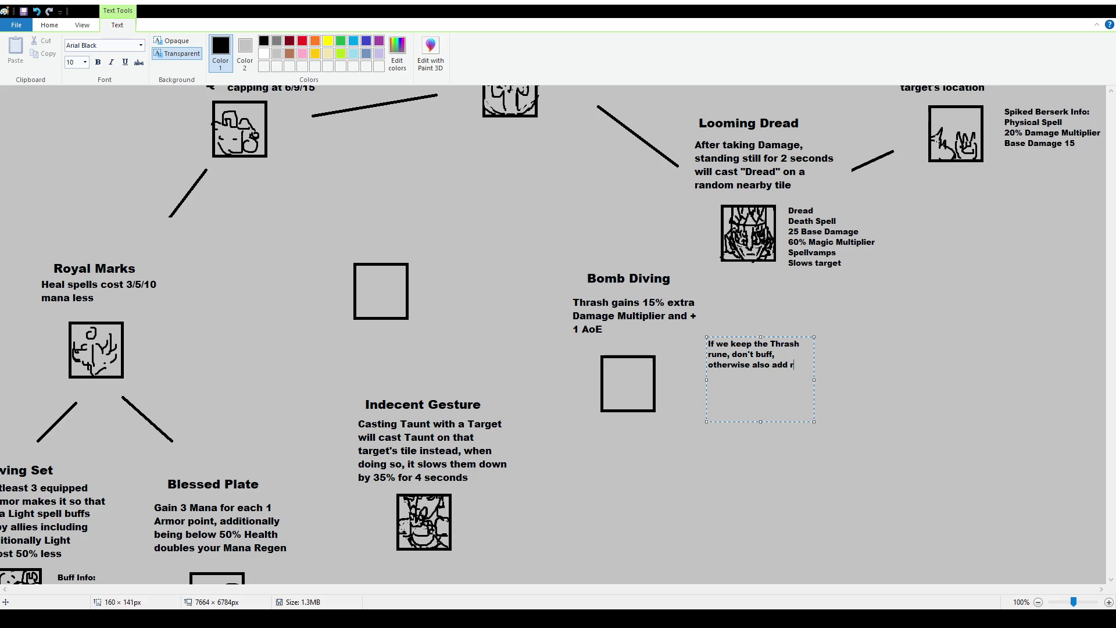
pyautogui.write('ange expansion')
pyautogui.click(639, 287)
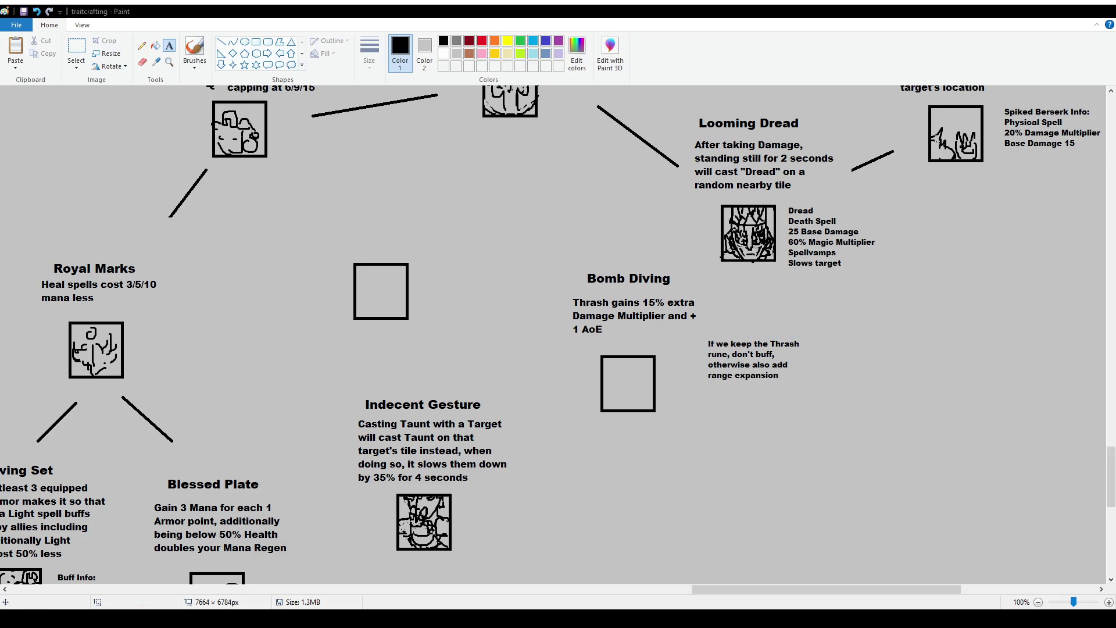
# Save the trait tree image and switch to the brush
pyautogui.hotkey('ctrl', 's')
pyautogui.click(189, 52)
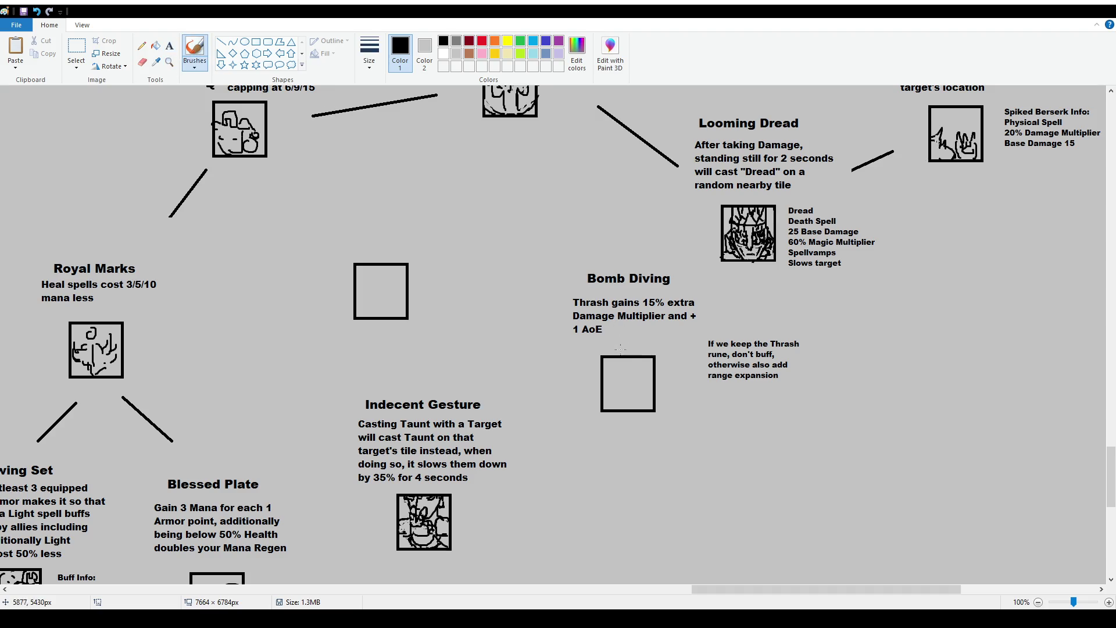
pyautogui.moveTo(773, 588)
pyautogui.mouseDown()
pyautogui.moveTo(826, 588)
pyautogui.moveTo(763, 588)
pyautogui.moveTo(811, 589)
pyautogui.mouseUp()
pyautogui.keyDown('ctrl'); pyautogui.scroll(1, 821, 467); pyautogui.keyUp('ctrl')
pyautogui.scroll(-5, 821, 466)
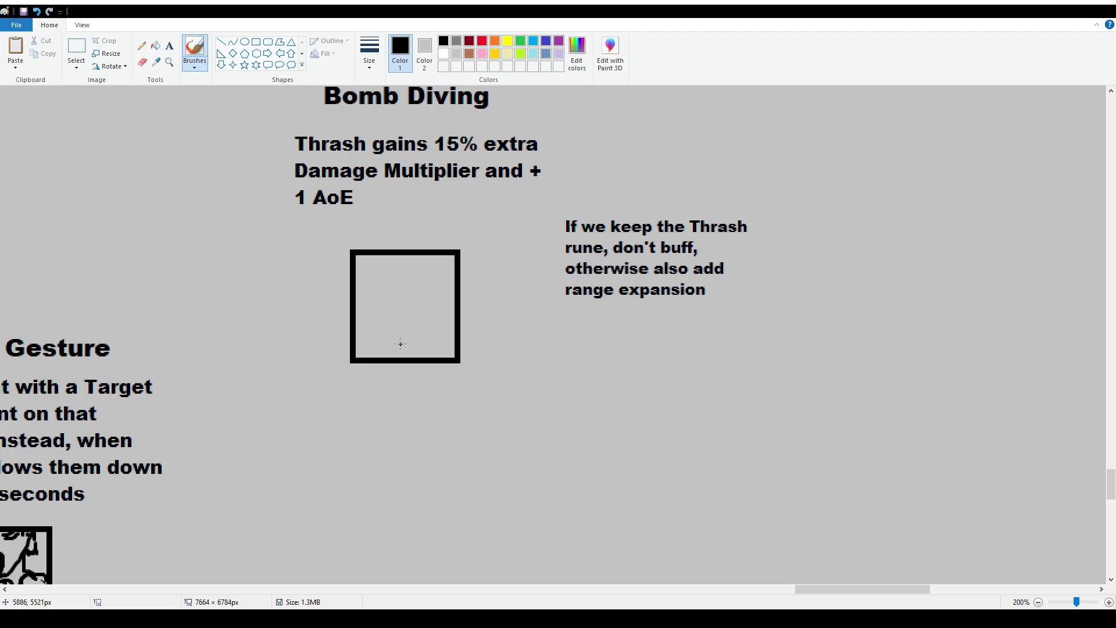
# Sketch a hooked head figure in the Bomb Diving icon box, undoing misplaced strokes
pyautogui.moveTo(406, 296)
pyautogui.mouseDown()
pyautogui.moveTo(394, 305)
pyautogui.moveTo(402, 323)
pyautogui.moveTo(381, 314)
pyautogui.moveTo(388, 337)
pyautogui.moveTo(412, 322)
pyautogui.moveTo(368, 317)
pyautogui.moveTo(383, 319)
pyautogui.moveTo(394, 303)
pyautogui.moveTo(392, 319)
pyautogui.moveTo(413, 297)
pyautogui.moveTo(378, 281)
pyautogui.moveTo(407, 272)
pyautogui.moveTo(389, 279)
pyautogui.moveTo(381, 269)
pyautogui.mouseUp()
pyautogui.hotkey('ctrl', 'z')
pyautogui.hotkey('ctrl', 'z')
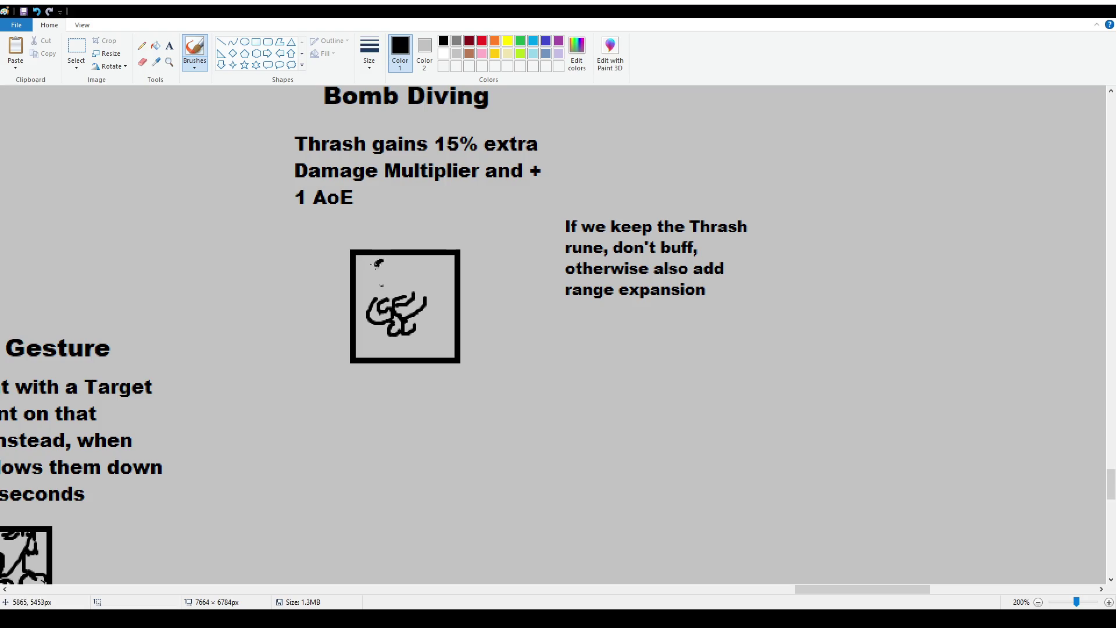
pyautogui.moveTo(383, 260); pyautogui.dragTo(405, 273)
pyautogui.moveTo(388, 283); pyautogui.dragTo(383, 276)
pyautogui.moveTo(390, 277)
pyautogui.mouseDown()
pyautogui.moveTo(410, 276)
pyautogui.moveTo(375, 291)
pyautogui.moveTo(381, 277)
pyautogui.moveTo(410, 321)
pyautogui.moveTo(417, 314)
pyautogui.moveTo(414, 327)
pyautogui.moveTo(381, 319)
pyautogui.moveTo(414, 301)
pyautogui.moveTo(408, 281)
pyautogui.moveTo(428, 290)
pyautogui.moveTo(371, 295)
pyautogui.moveTo(391, 294)
pyautogui.mouseUp()
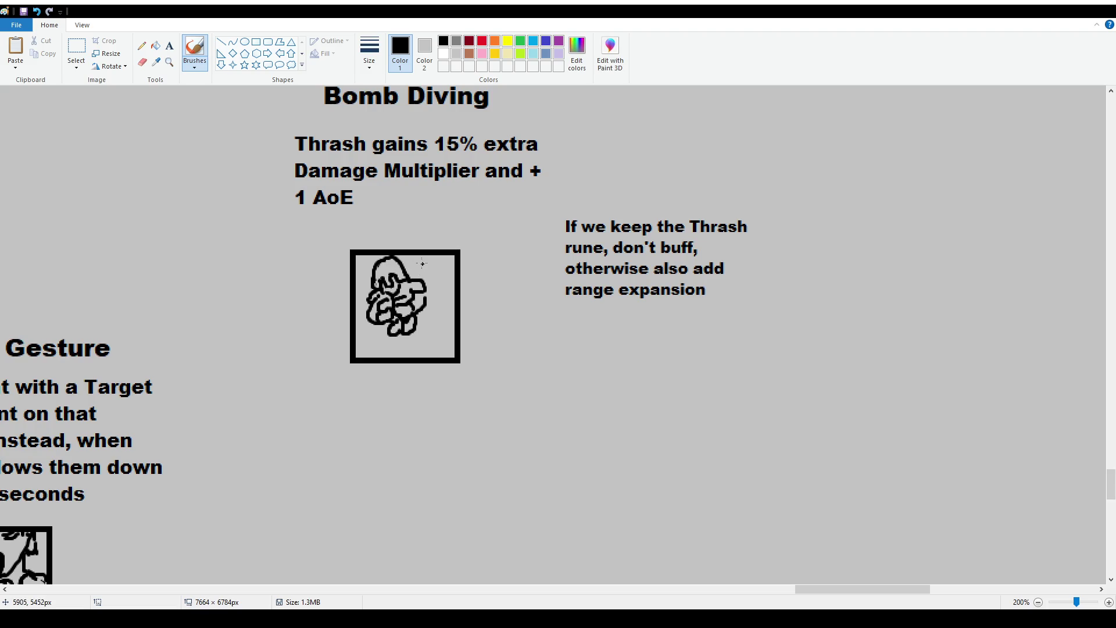
pyautogui.moveTo(412, 280)
pyautogui.mouseDown()
pyautogui.moveTo(444, 279)
pyautogui.moveTo(446, 268)
pyautogui.moveTo(446, 317)
pyautogui.moveTo(424, 295)
pyautogui.moveTo(417, 310)
pyautogui.moveTo(376, 319)
pyautogui.mouseUp()
pyautogui.hotkey('ctrl', 'z')
# Select and delete the old 'Bomb Diving' title
pyautogui.scroll(3, 385, 273)
pyautogui.click(76, 50)
pyautogui.moveTo(307, 195); pyautogui.dragTo(491, 219)
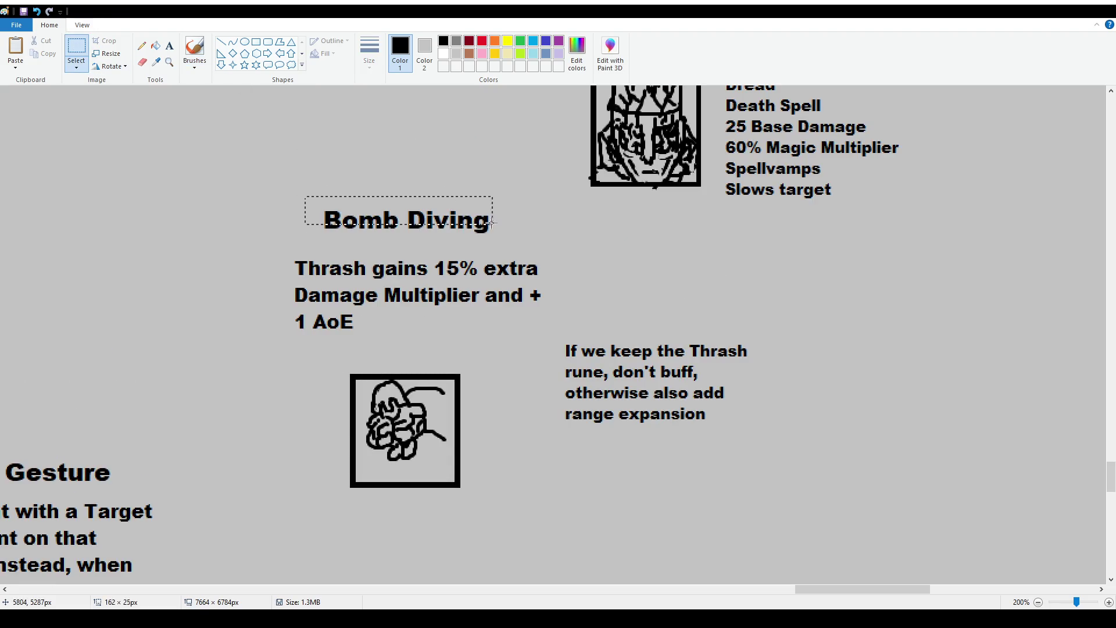
pyautogui.press('Delete')
# Put a 'Cannon Ball' title at size 16 where the old title was
pyautogui.click(169, 45)
pyautogui.moveTo(337, 207); pyautogui.dragTo(453, 222)
pyautogui.write('CAnnon')
pyautogui.press('BackSpace')
pyautogui.press('BackSpace')
pyautogui.press('BackSpace')
pyautogui.press('BackSpace')
pyautogui.press('BackSpace')
pyautogui.write('annon Ball')
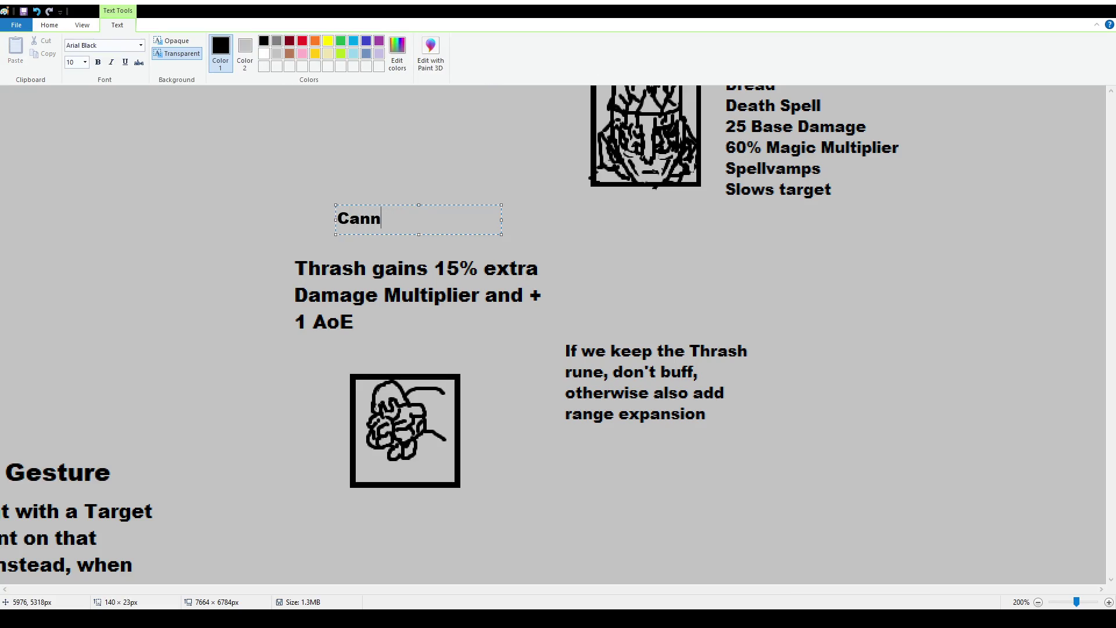
pyautogui.hotkey('ctrl', 'a')
pyautogui.click(74, 62)
pyautogui.write('16')
pyautogui.press('Return')
pyautogui.moveTo(501, 219)
pyautogui.mouseDown()
pyautogui.moveTo(552, 221)
pyautogui.moveTo(486, 217)
pyautogui.mouseUp()
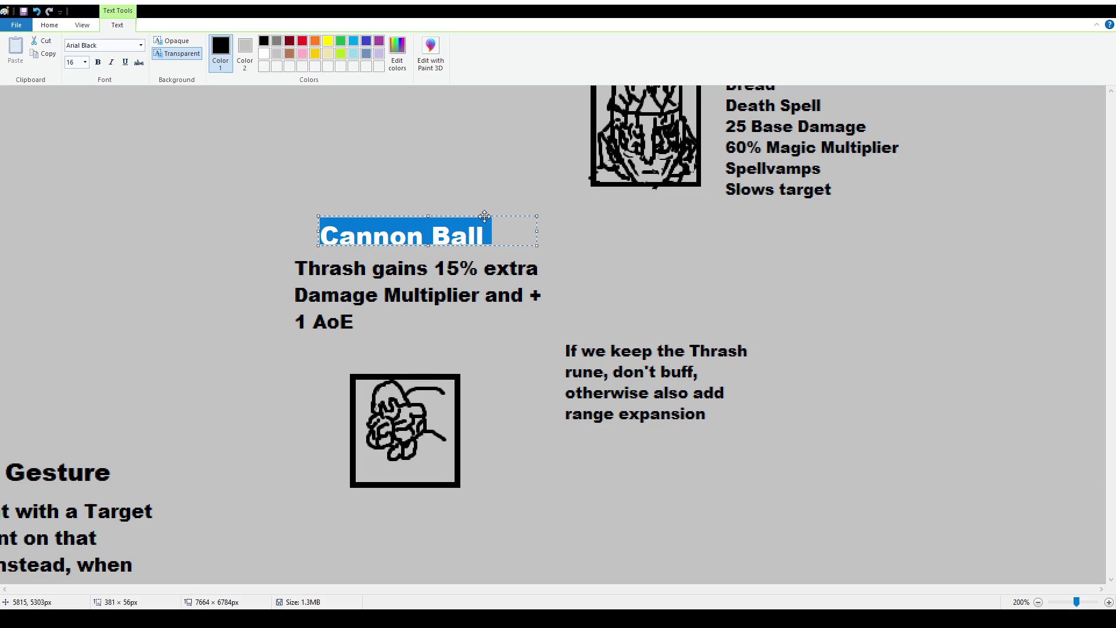
pyautogui.click(446, 352)
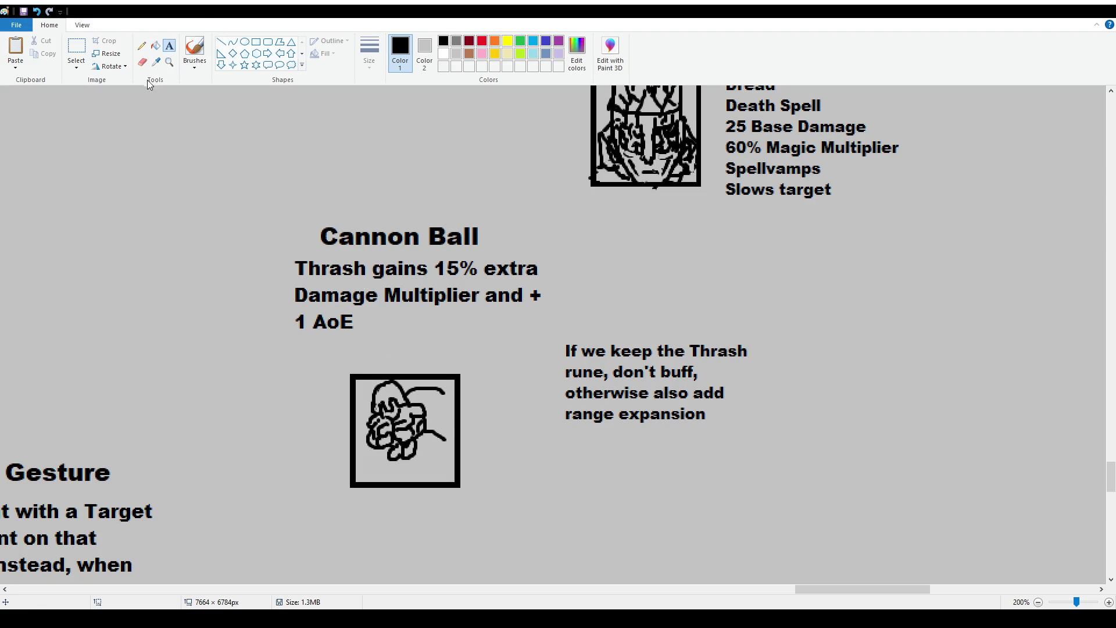
# Move '1 AoE' beside the plus sign and recenter the Damage Multiplier line under the title
pyautogui.click(76, 50)
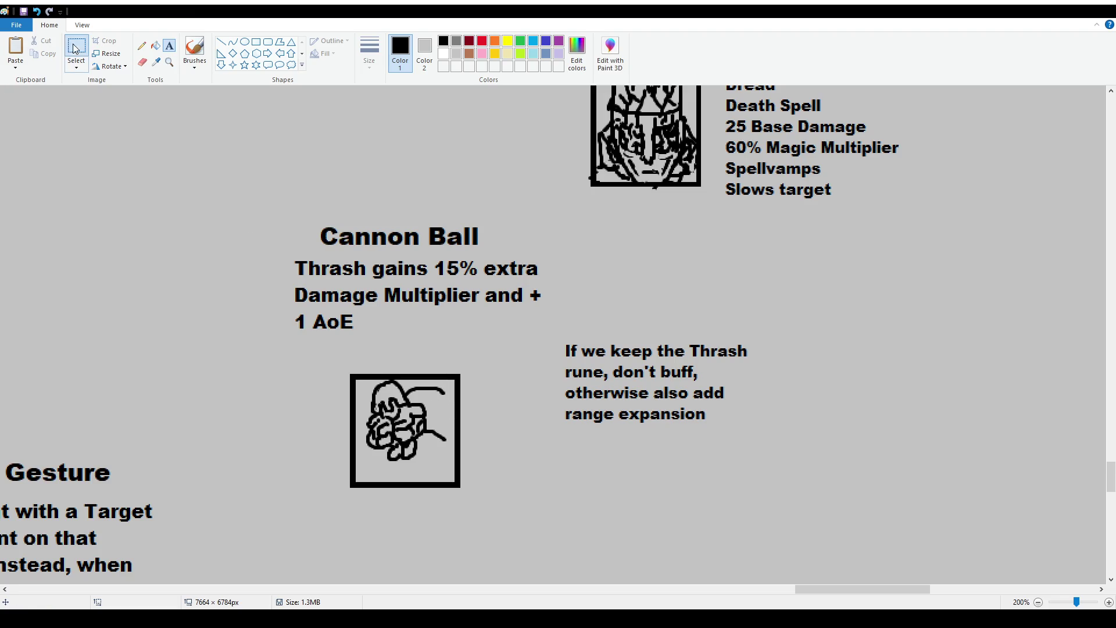
pyautogui.moveTo(291, 311)
pyautogui.mouseDown()
pyautogui.moveTo(367, 337)
pyautogui.moveTo(607, 300)
pyautogui.moveTo(596, 300)
pyautogui.mouseUp()
pyautogui.click(575, 325)
pyautogui.moveTo(278, 280)
pyautogui.mouseDown()
pyautogui.moveTo(629, 317)
pyautogui.moveTo(586, 302)
pyautogui.mouseUp()
pyautogui.click(581, 337)
pyautogui.click(169, 45)
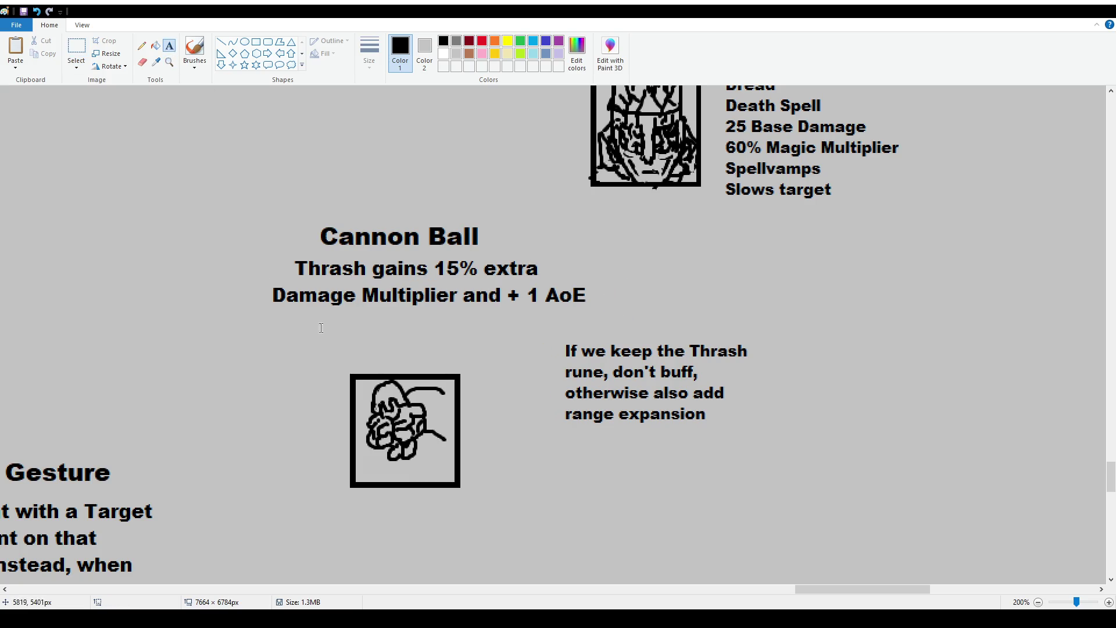
pyautogui.moveTo(293, 316); pyautogui.dragTo(552, 349)
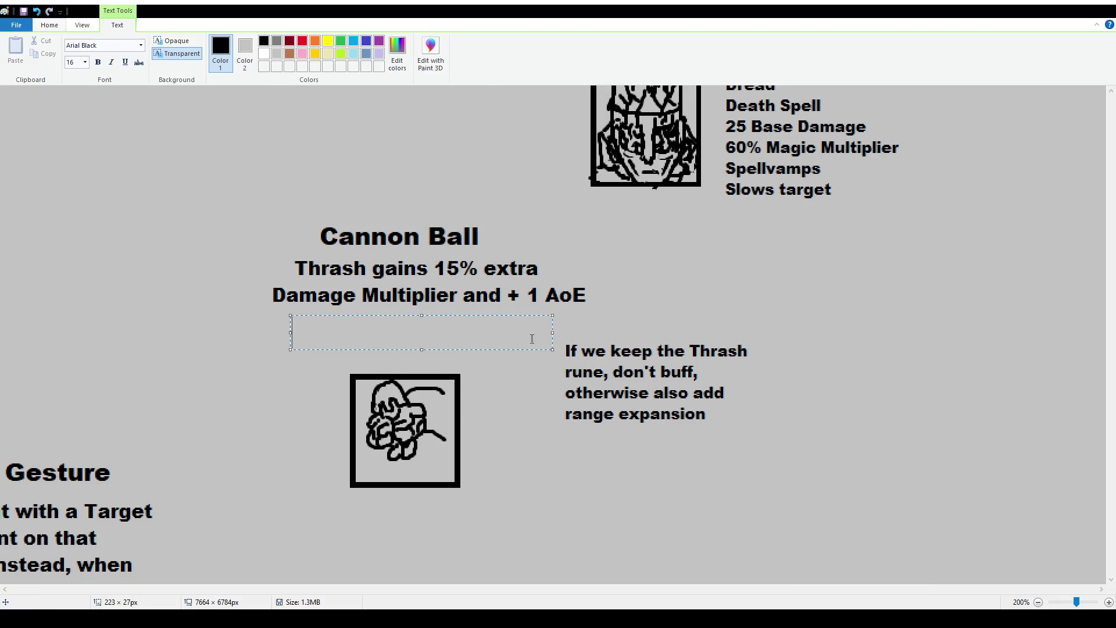
pyautogui.click(85, 62)
pyautogui.click(81, 115)
pyautogui.write('Addit')
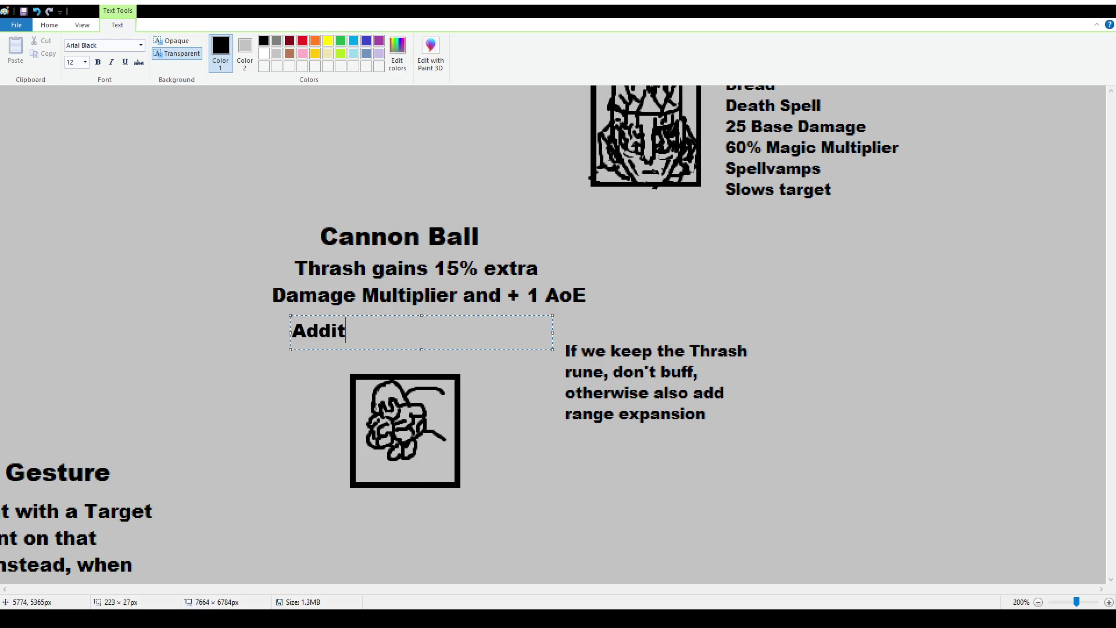
pyautogui.press('BackSpace')
pyautogui.press('BackSpace')
pyautogui.press('BackSpace')
pyautogui.write('Additionally g')
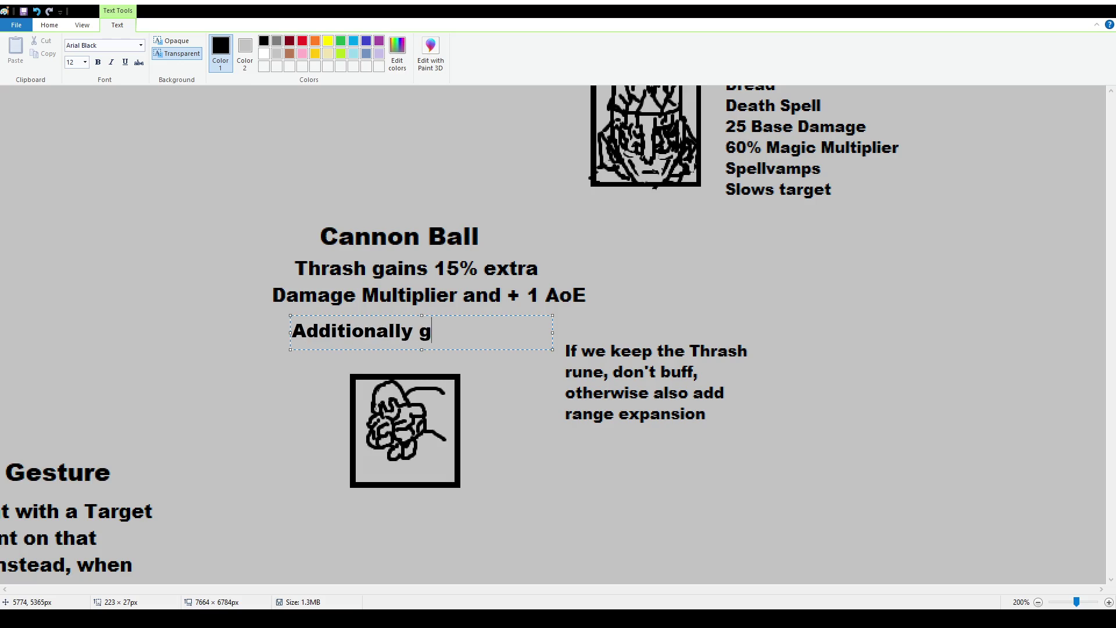
pyautogui.write('ives a MAgic')
pyautogui.press('BackSpace')
pyautogui.press('BackSpace')
pyautogui.press('BackSpace')
pyautogui.press('BackSpace')
pyautogui.write('agic Shield b')
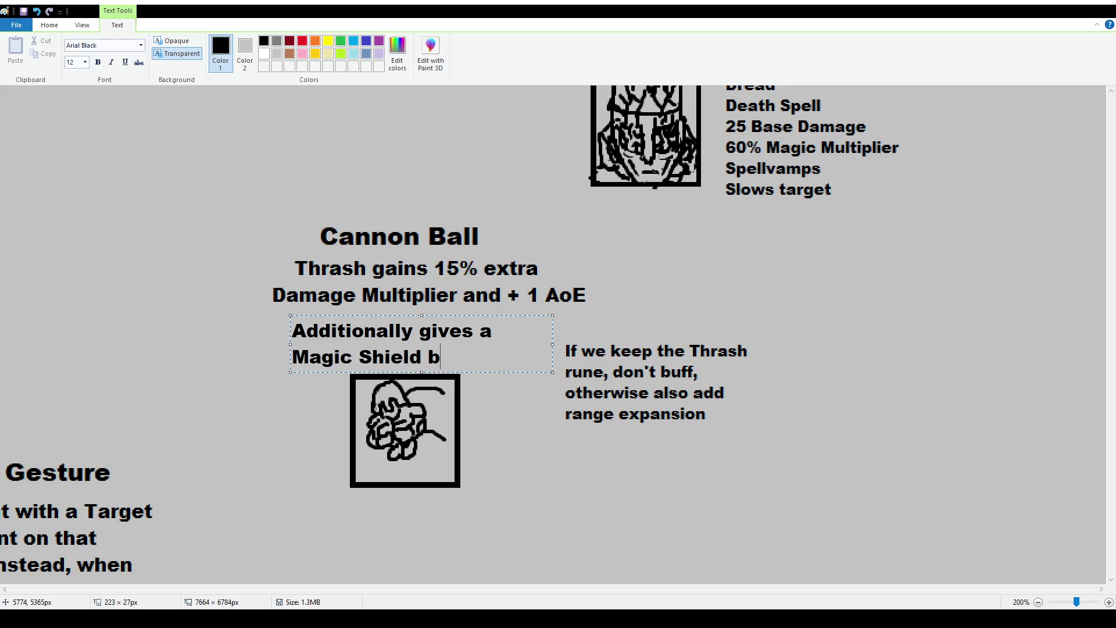
pyautogui.write('ased on your Max Capacity')
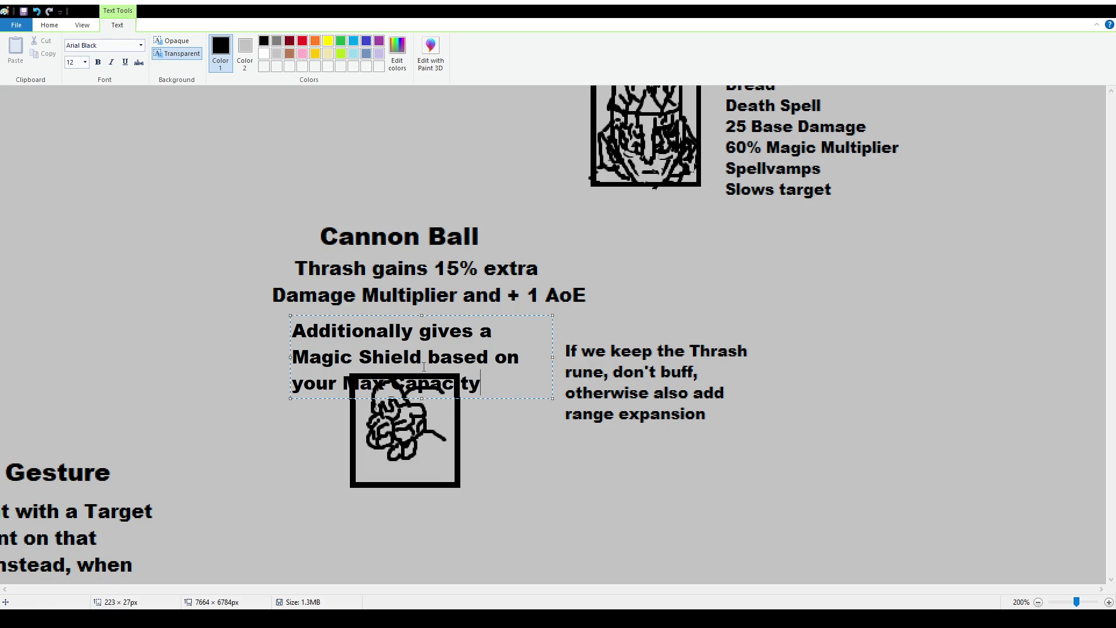
pyautogui.moveTo(465, 315)
pyautogui.mouseDown()
pyautogui.moveTo(398, 128)
pyautogui.moveTo(361, 129)
pyautogui.mouseUp()
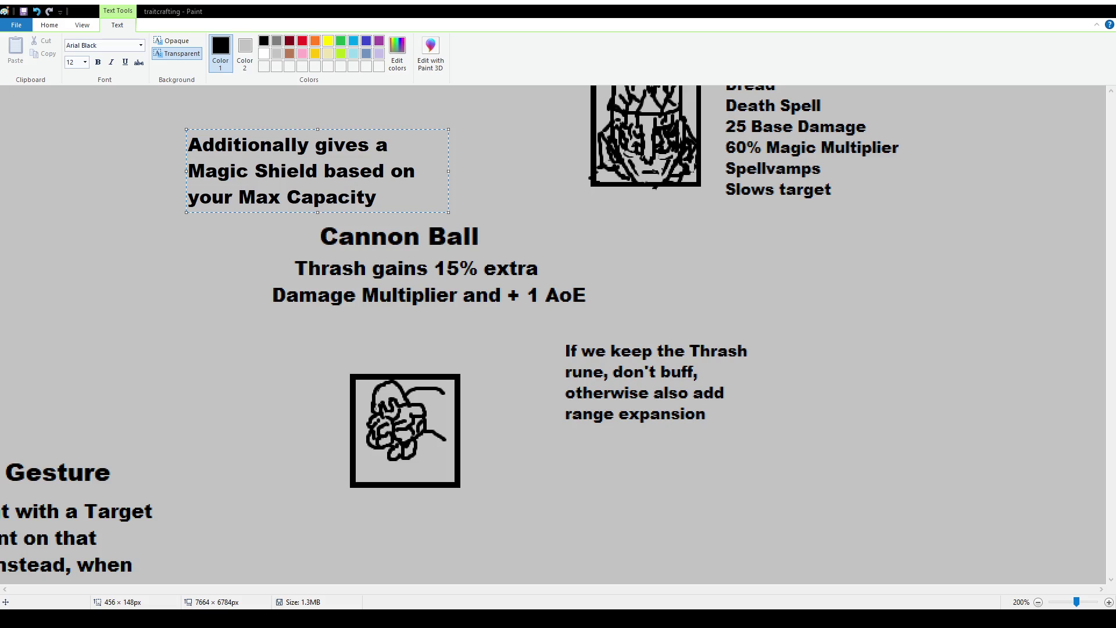
pyautogui.click(50, 25)
pyautogui.click(77, 53)
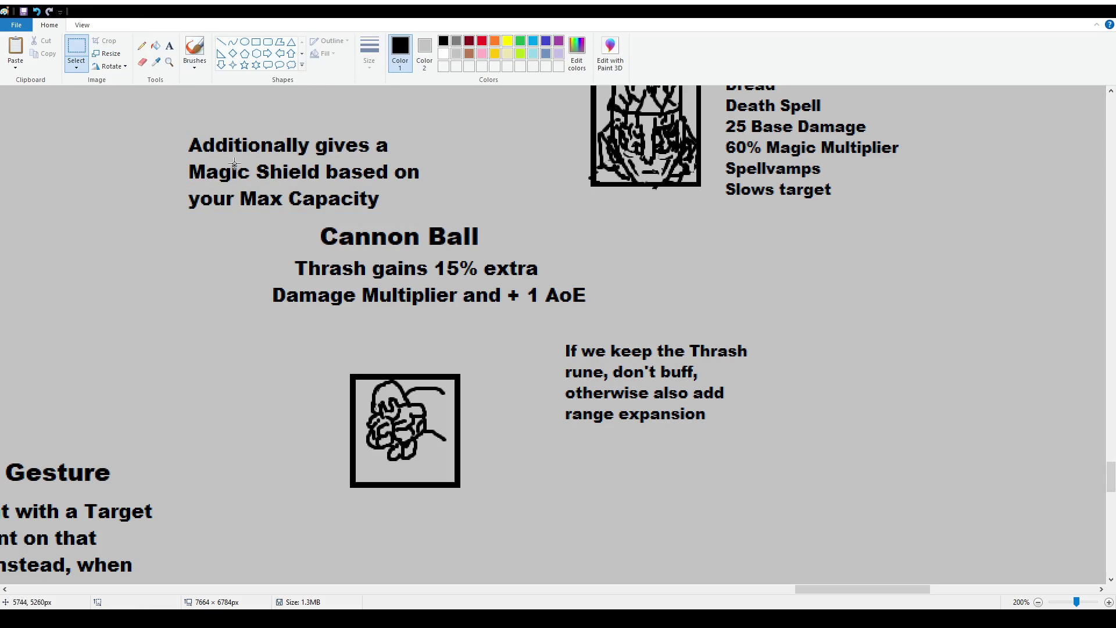
pyautogui.moveTo(177, 125); pyautogui.dragTo(445, 218)
pyautogui.press('Delete')
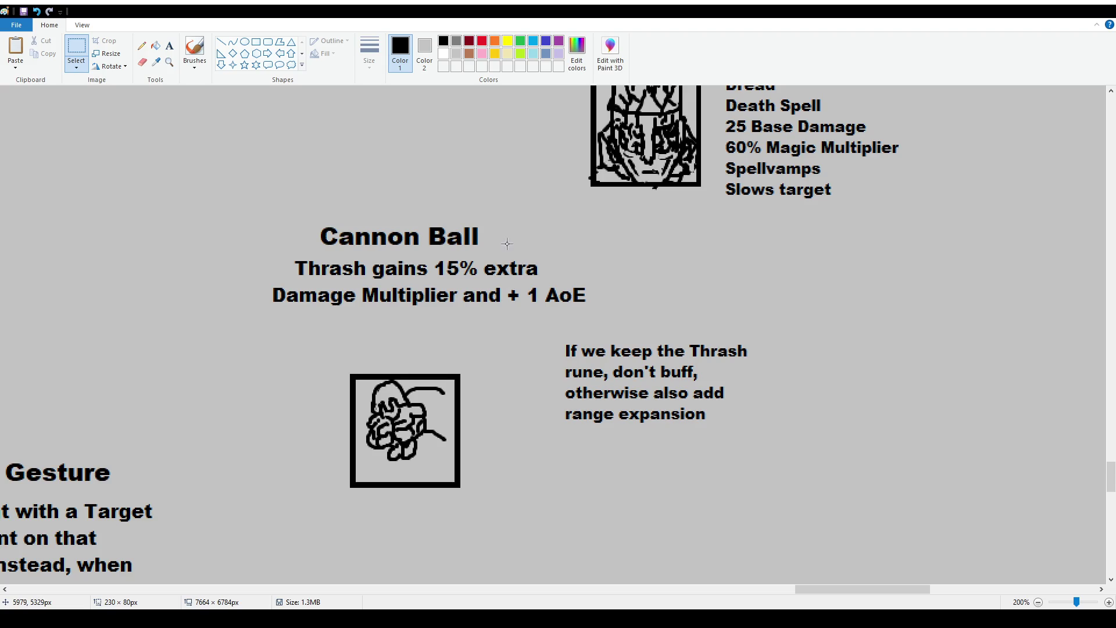
pyautogui.moveTo(553, 334)
pyautogui.mouseDown()
pyautogui.moveTo(691, 393)
pyautogui.moveTo(727, 434)
pyautogui.mouseUp()
# Nudge the Thrash note down-left and lower the Cannon Ball text block slightly
pyautogui.moveTo(620, 371); pyautogui.dragTo(597, 398)
pyautogui.keyDown('ctrl'); pyautogui.scroll(-1, 159, 143); pyautogui.keyUp('ctrl')
pyautogui.moveTo(137, 145); pyautogui.dragTo(296, 211)
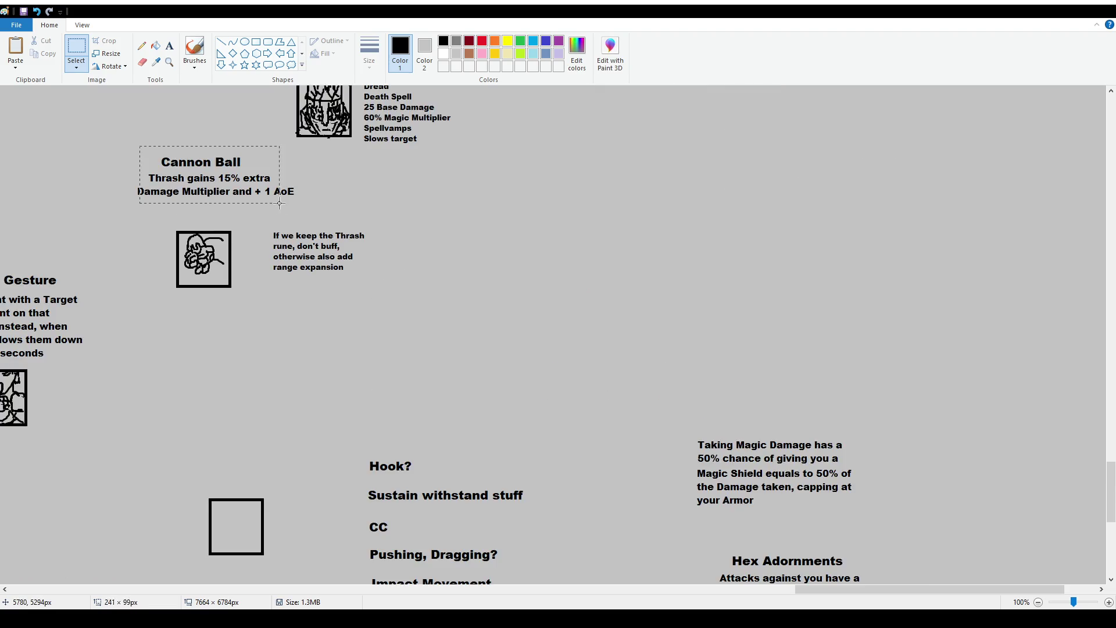
pyautogui.press('Escape')
pyautogui.moveTo(115, 147)
pyautogui.mouseDown()
pyautogui.moveTo(304, 204)
pyautogui.moveTo(282, 200)
pyautogui.moveTo(281, 212)
pyautogui.mouseUp()
pyautogui.click(274, 315)
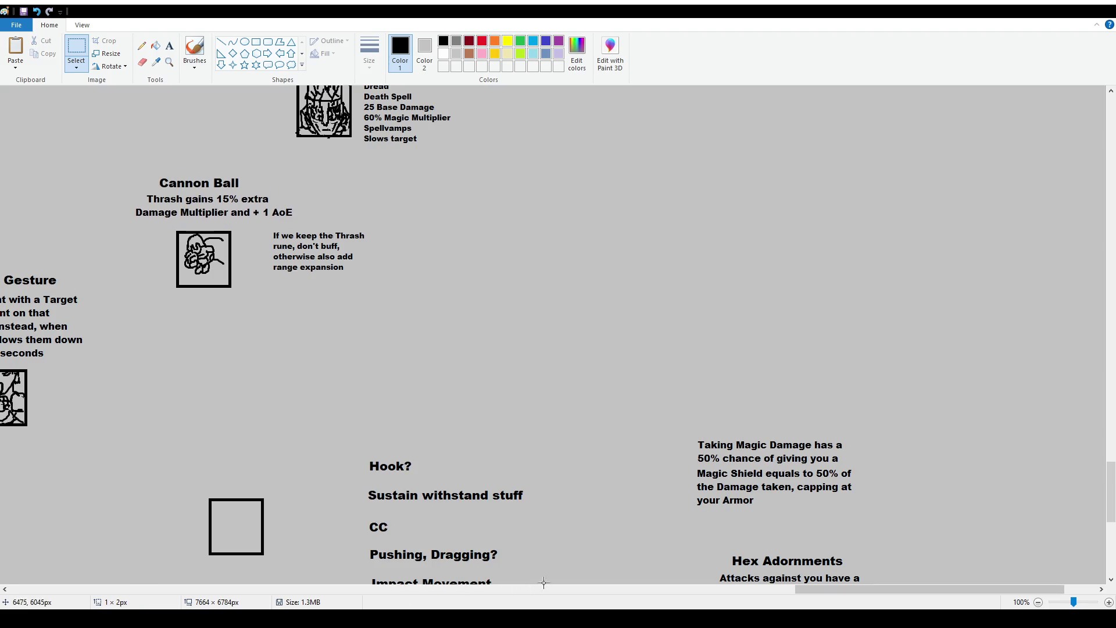
# Shift the Indecent Gesture block slightly to the right
pyautogui.moveTo(820, 589); pyautogui.dragTo(735, 590)
pyautogui.scroll(-2, 563, 414)
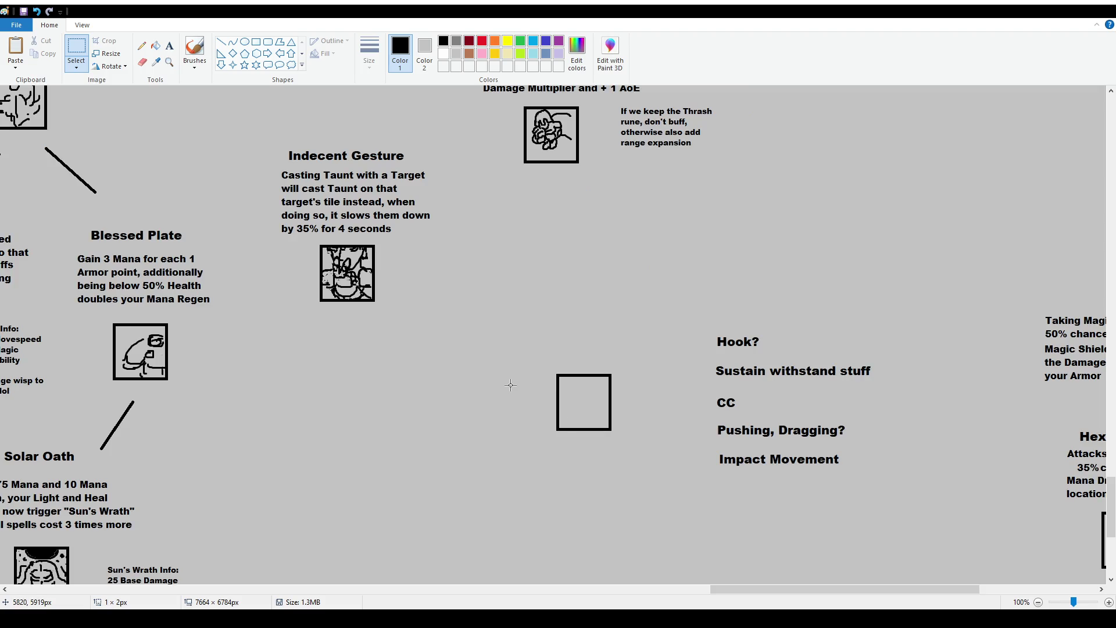
pyautogui.scroll(2, 509, 385)
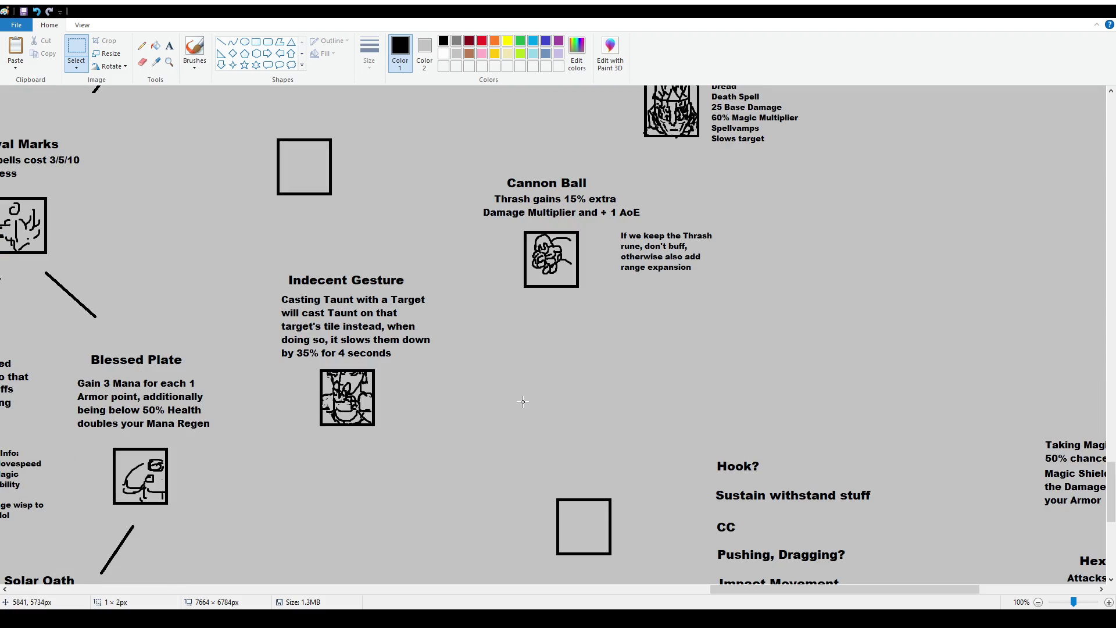
pyautogui.moveTo(260, 262)
pyautogui.mouseDown()
pyautogui.moveTo(399, 413)
pyautogui.moveTo(449, 435)
pyautogui.moveTo(437, 408)
pyautogui.mouseUp()
pyautogui.click(570, 397)
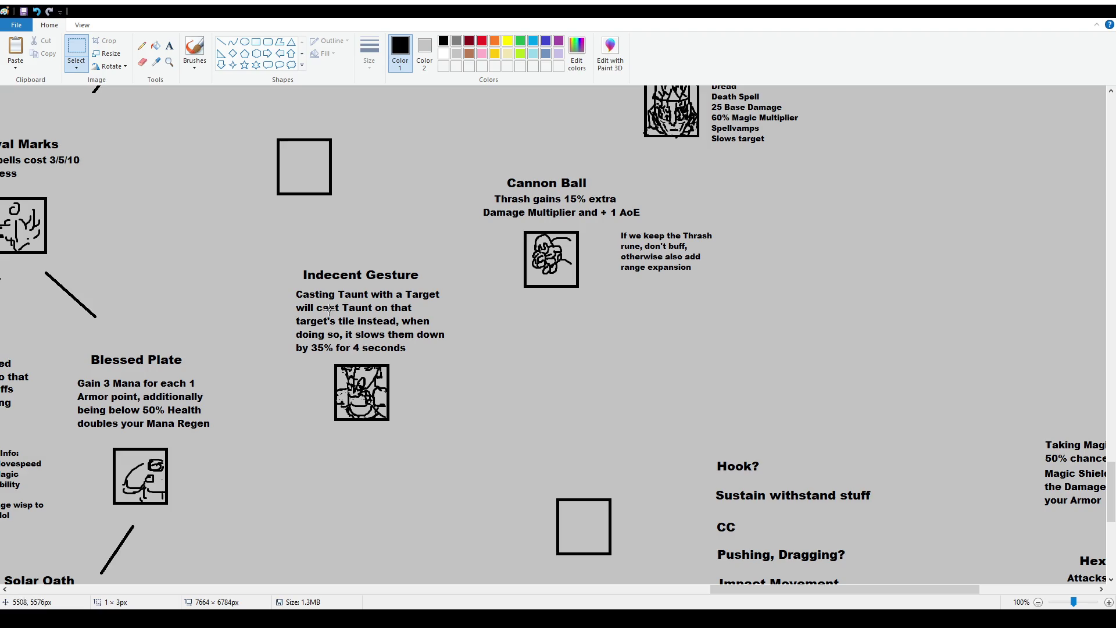
pyautogui.click(195, 52)
pyautogui.scroll(3, 427, 309)
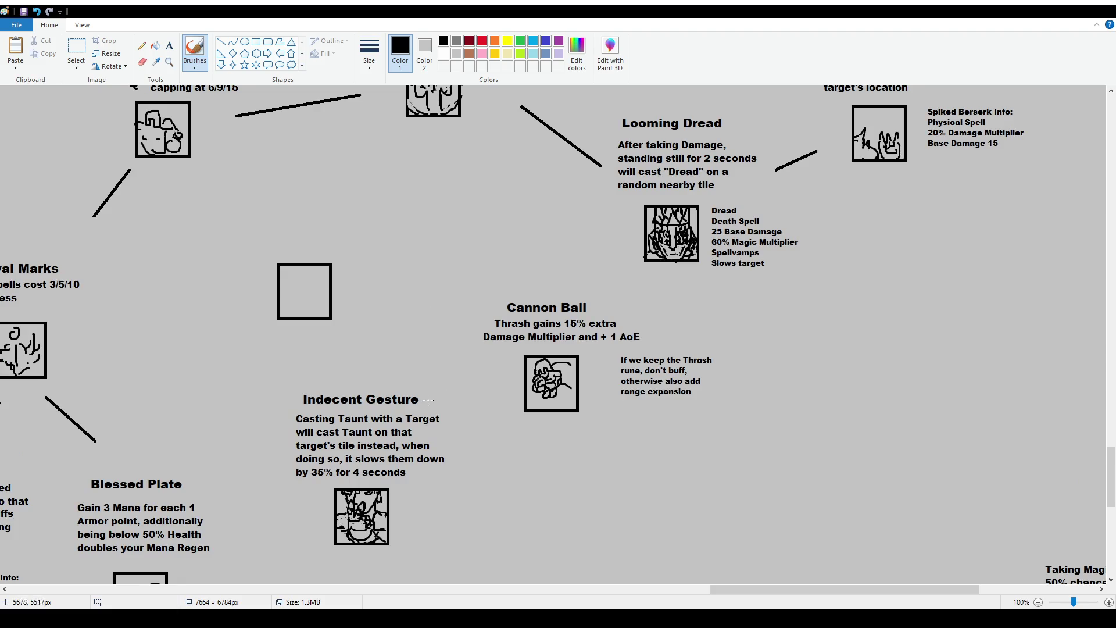
pyautogui.moveTo(283, 239)
pyautogui.mouseDown()
pyautogui.moveTo(302, 343)
pyautogui.moveTo(312, 218)
pyautogui.mouseUp()
pyautogui.moveTo(462, 283); pyautogui.dragTo(489, 314)
pyautogui.moveTo(387, 350); pyautogui.dragTo(380, 371)
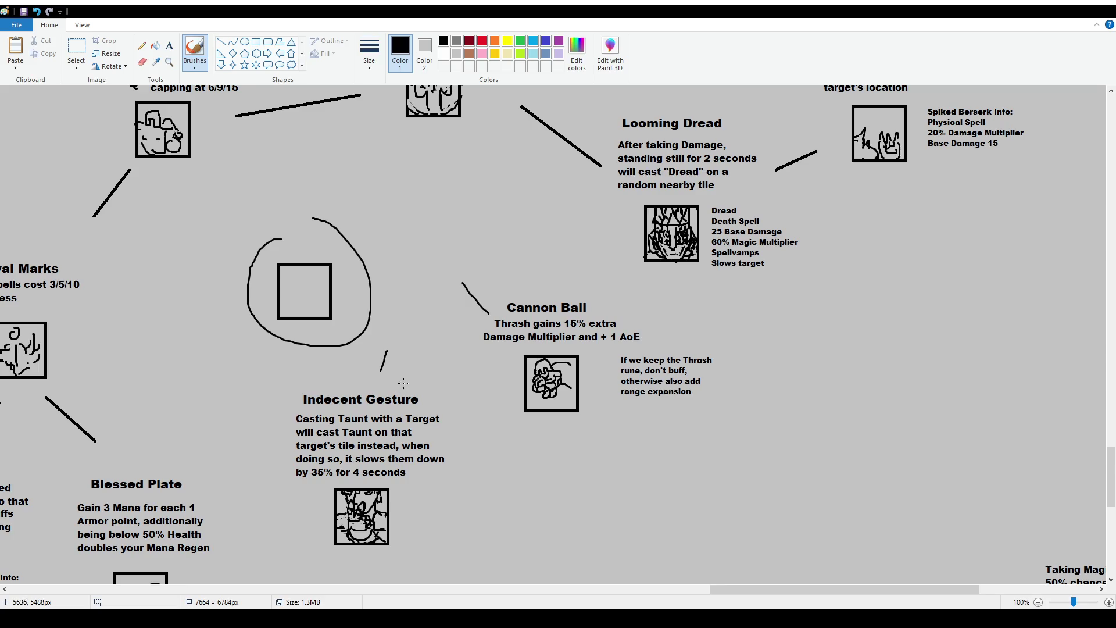
pyautogui.hotkey('ctrl', 'z')
pyautogui.hotkey('ctrl', 'z')
pyautogui.hotkey('ctrl', 'z')
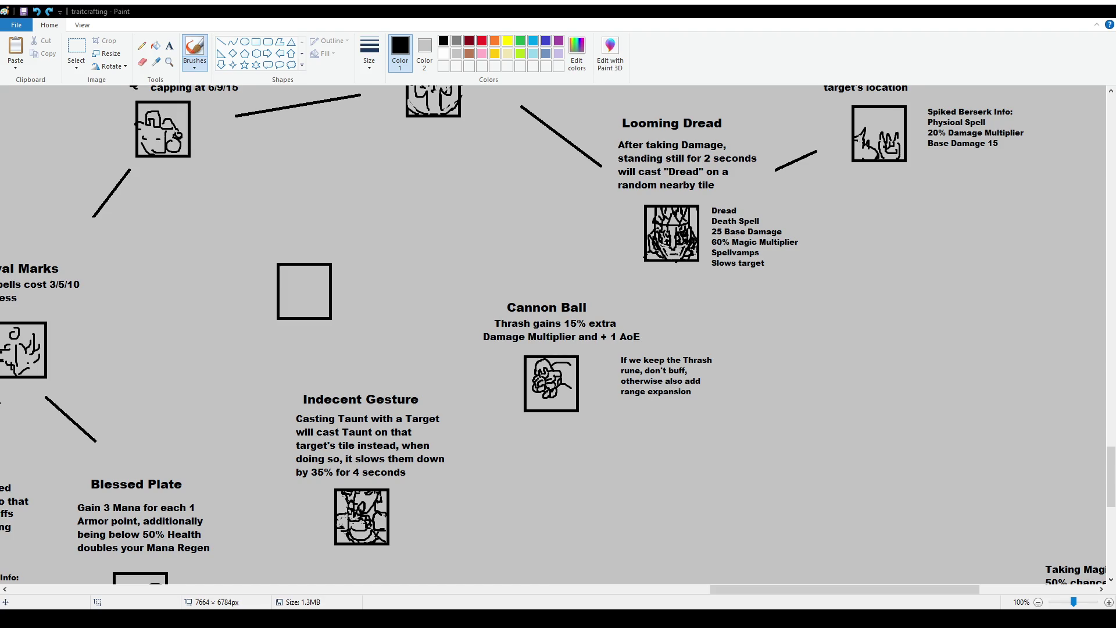
# Add the text note 'Heating dinner brb' below Cannon Ball
pyautogui.click(169, 46)
pyautogui.moveTo(507, 487); pyautogui.dragTo(672, 517)
pyautogui.write('Heating dinner brb')
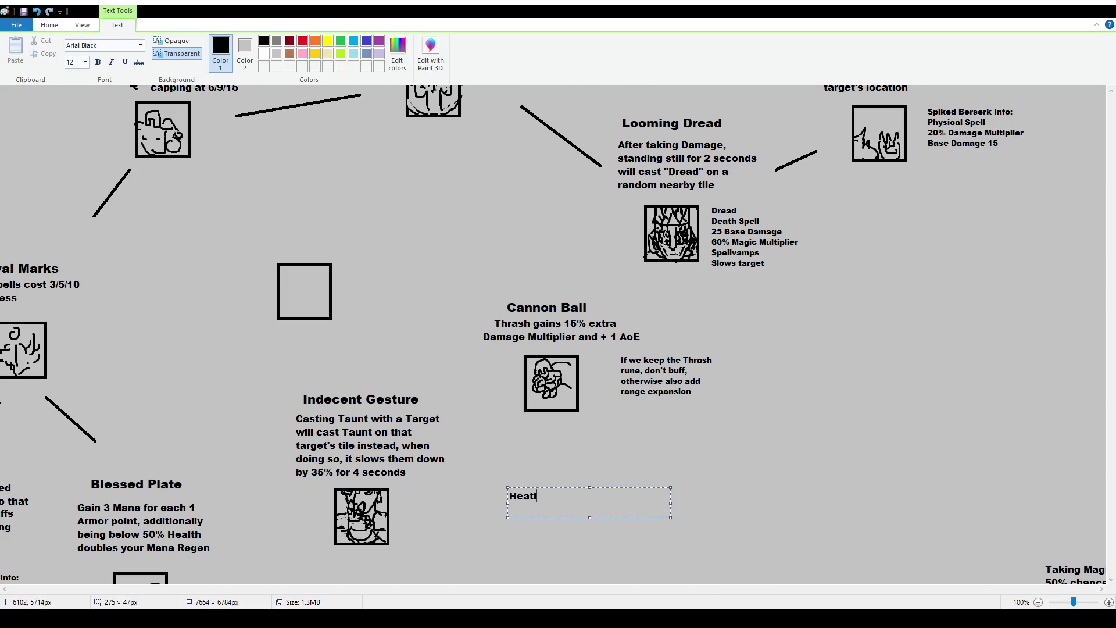
pyautogui.click(304, 456)
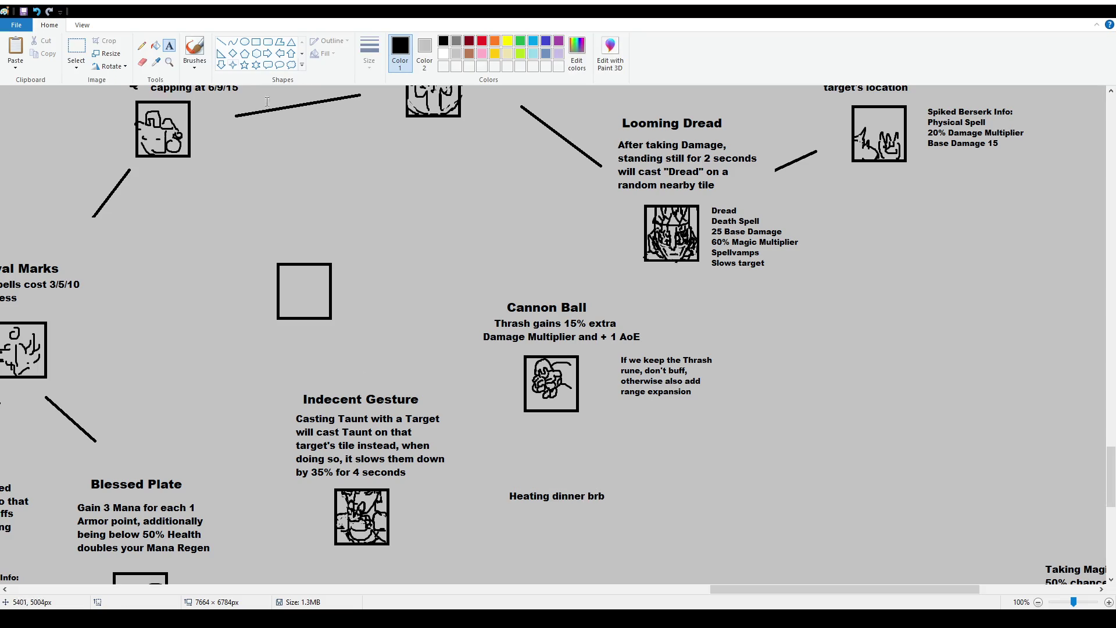
pyautogui.scroll(-2, 755, 474)
# Doodle a plate and a face with eyes, brows and nose beside the note
pyautogui.moveTo(571, 413)
pyautogui.mouseDown()
pyautogui.moveTo(554, 412)
pyautogui.moveTo(563, 441)
pyautogui.moveTo(583, 416)
pyautogui.moveTo(555, 419)
pyautogui.moveTo(528, 387)
pyautogui.moveTo(572, 388)
pyautogui.mouseUp()
pyautogui.moveTo(633, 417)
pyautogui.mouseDown()
pyautogui.moveTo(626, 427)
pyautogui.moveTo(632, 411)
pyautogui.mouseUp()
pyautogui.moveTo(617, 384)
pyautogui.mouseDown()
pyautogui.moveTo(612, 407)
pyautogui.moveTo(617, 384)
pyautogui.mouseUp()
pyautogui.moveTo(636, 383)
pyautogui.mouseDown()
pyautogui.moveTo(645, 404)
pyautogui.moveTo(639, 384)
pyautogui.moveTo(614, 410)
pyautogui.moveTo(620, 399)
pyautogui.moveTo(642, 411)
pyautogui.mouseUp()
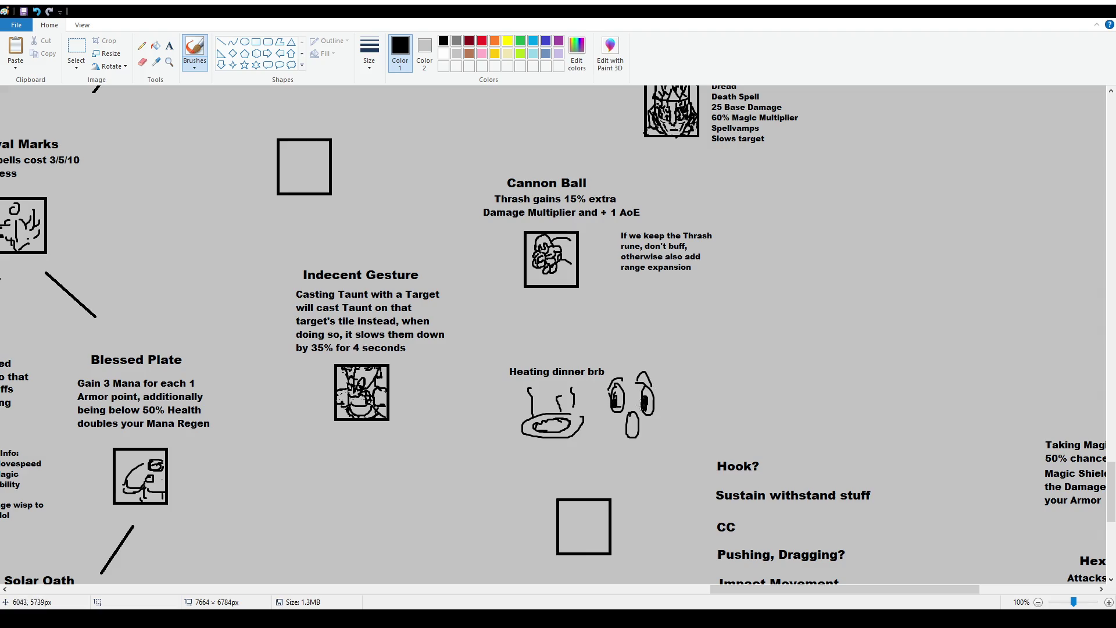
pyautogui.moveTo(610, 386); pyautogui.dragTo(622, 375)
pyautogui.moveTo(639, 370); pyautogui.dragTo(651, 380)
pyautogui.moveTo(621, 431)
pyautogui.mouseDown()
pyautogui.moveTo(645, 453)
pyautogui.moveTo(627, 447)
pyautogui.moveTo(642, 446)
pyautogui.mouseUp()
pyautogui.hotkey('ctrl', 'z')
pyautogui.moveTo(629, 385); pyautogui.dragTo(630, 411)
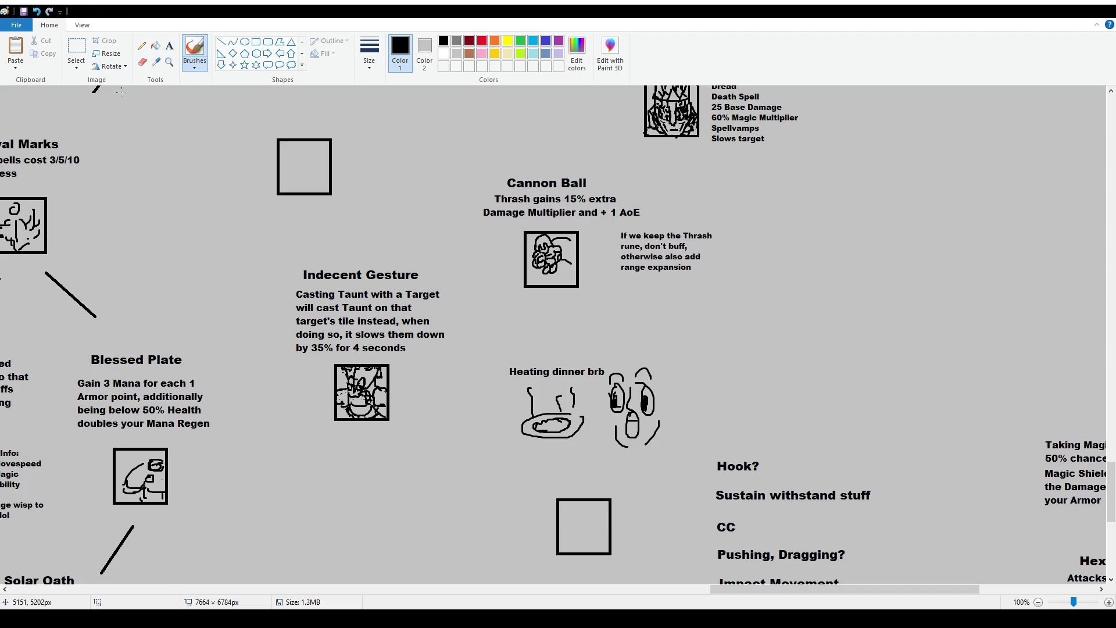
# Select the 'Heating dinner brb' note with its doodles and delete them
pyautogui.click(76, 50)
pyautogui.moveTo(484, 345); pyautogui.dragTo(678, 475)
pyautogui.press('Delete')
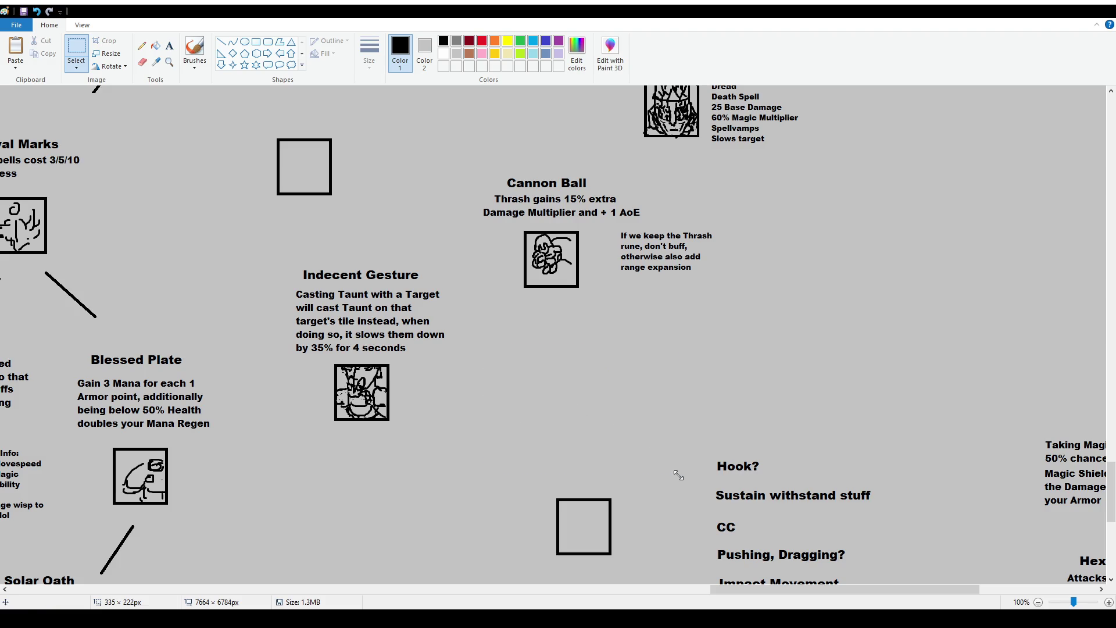
pyautogui.click(76, 50)
# Try a short line near the Hook? notes, undo it, and scroll toward Cannon Ball
pyautogui.keyDown('ctrl'); pyautogui.scroll(-1, 405, 348); pyautogui.keyUp('ctrl')
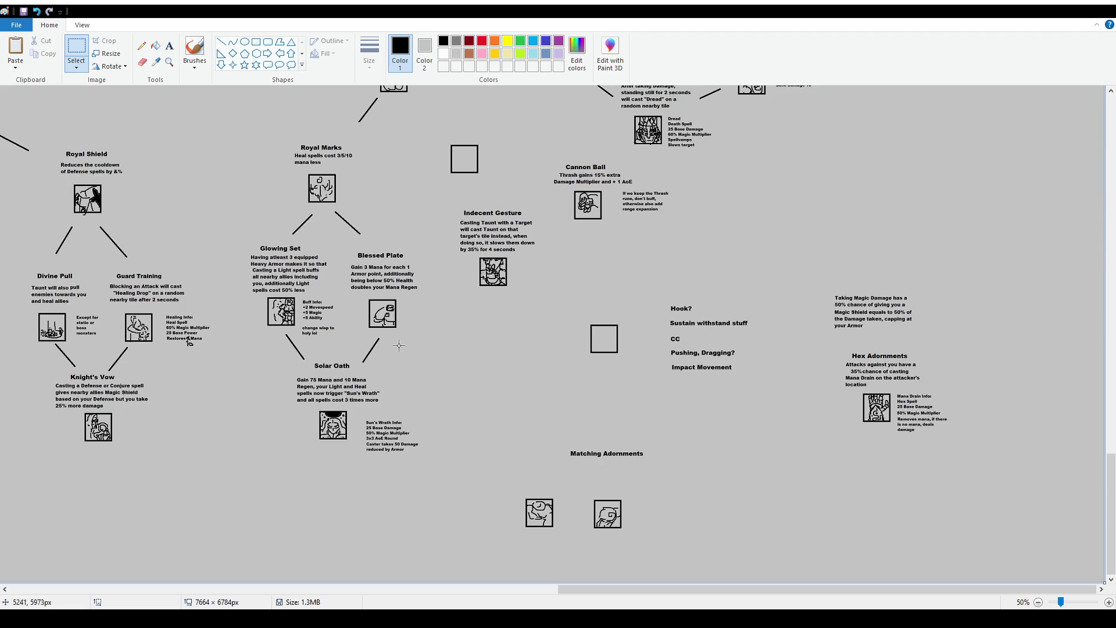
pyautogui.click(221, 42)
pyautogui.moveTo(529, 414); pyautogui.dragTo(560, 435)
pyautogui.hotkey('ctrl', 'z')
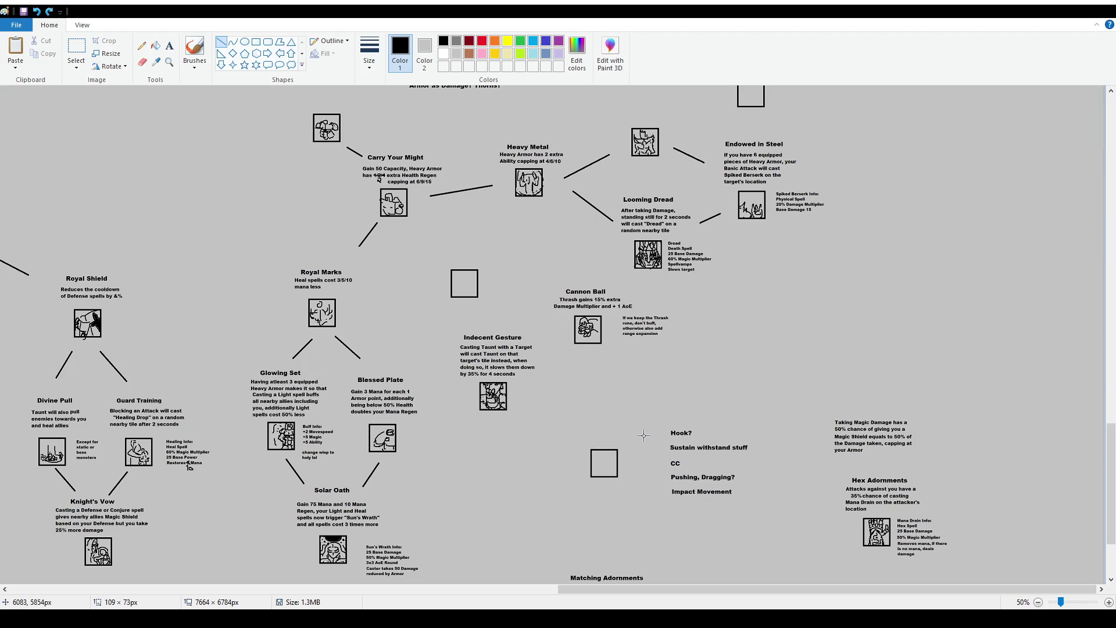
pyautogui.keyDown('ctrl'); pyautogui.scroll(1, 761, 431); pyautogui.keyUp('ctrl')
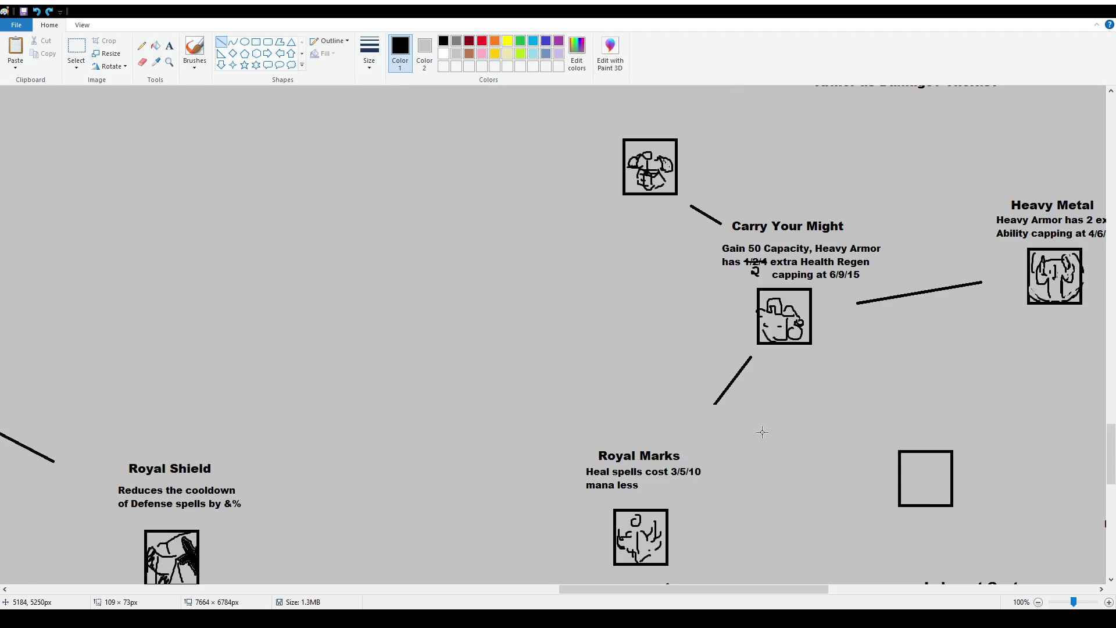
pyautogui.scroll(-5, 762, 431)
pyautogui.hscroll(10, 331, 182)
pyautogui.scroll(-4, 331, 182)
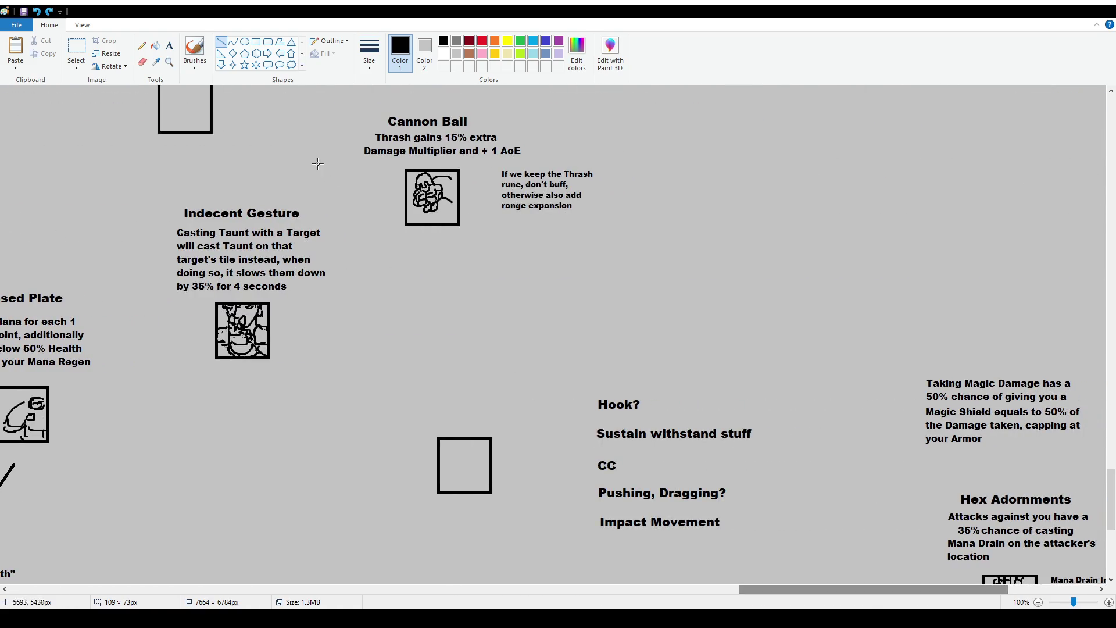
# Type 'Fortunate Growth' at size 16 in a text box above the empty square
pyautogui.click(169, 45)
pyautogui.moveTo(387, 327); pyautogui.dragTo(545, 406)
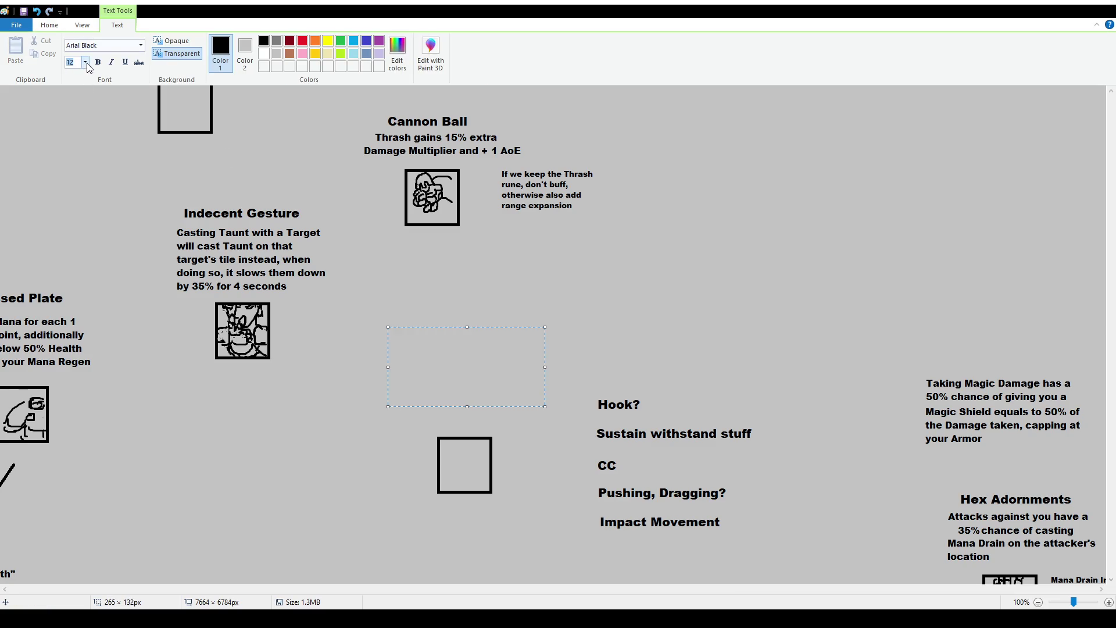
pyautogui.write('16')
pyautogui.write('Fortunate Grow')
pyautogui.write('th')
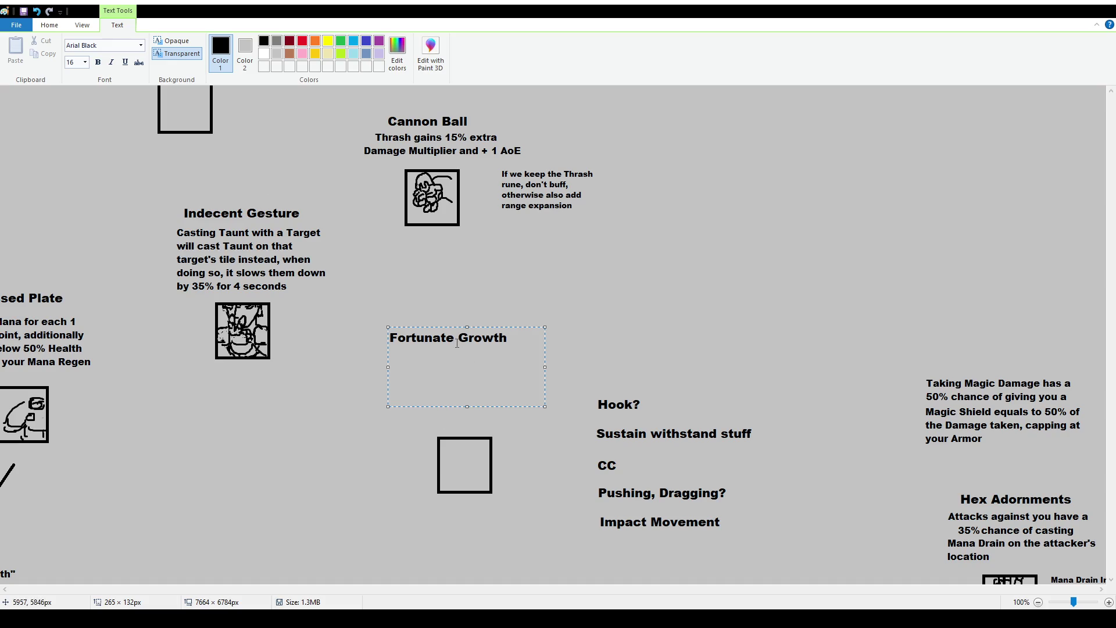
pyautogui.moveTo(457, 344); pyautogui.dragTo(273, 336)
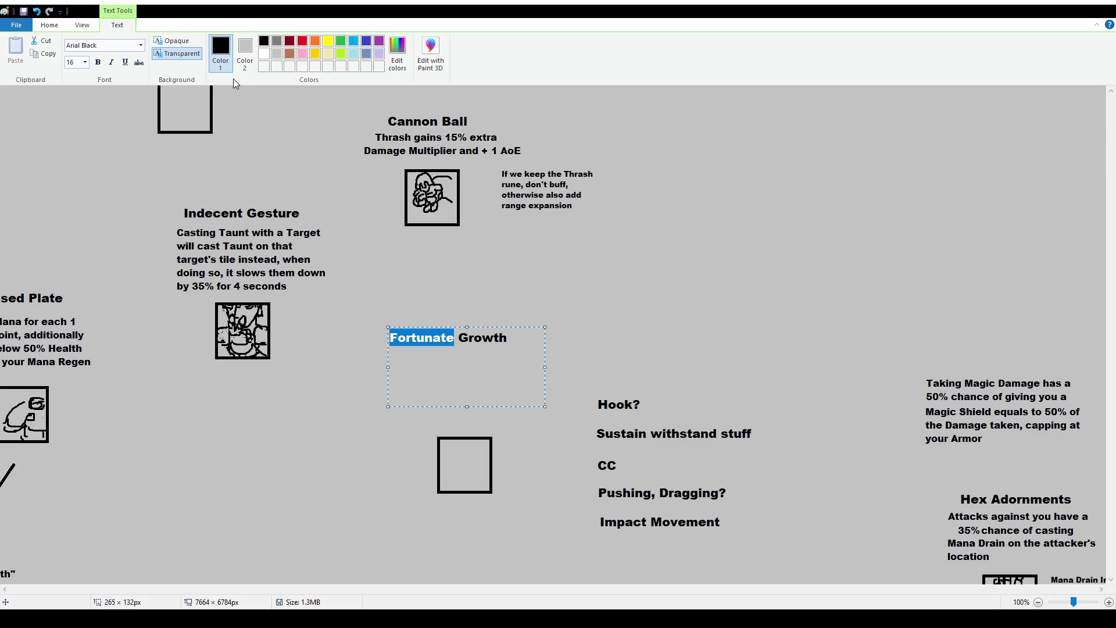
# Select the whole title line and retype it as 'Congenital Growth'
pyautogui.doubleClick(483, 337)
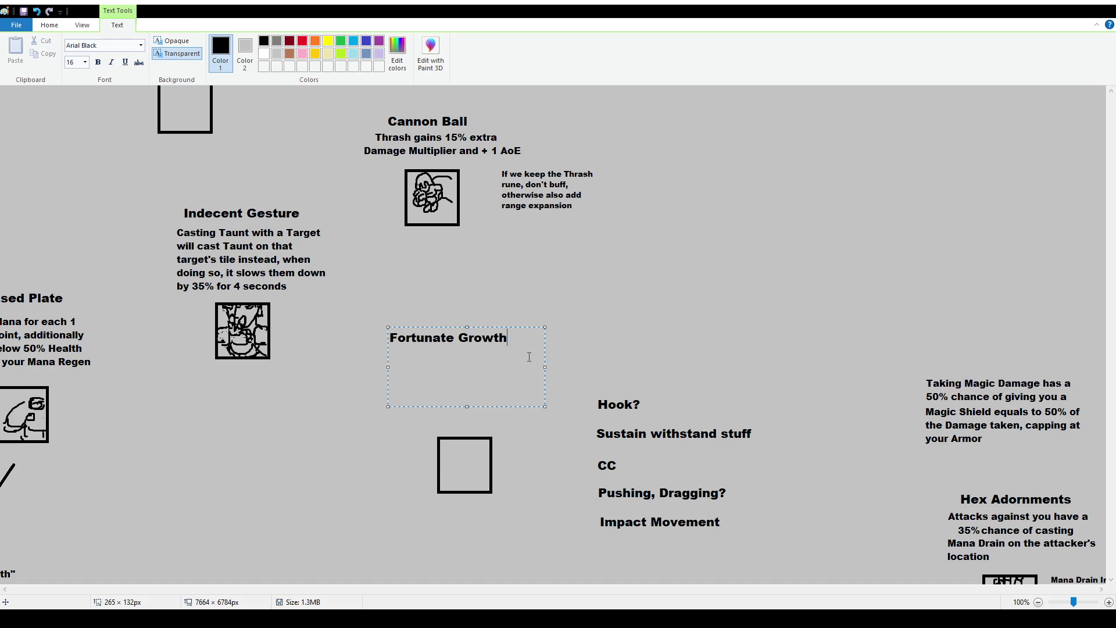
pyautogui.hotkey('ctrl', 'a')
pyautogui.write('Congenital')
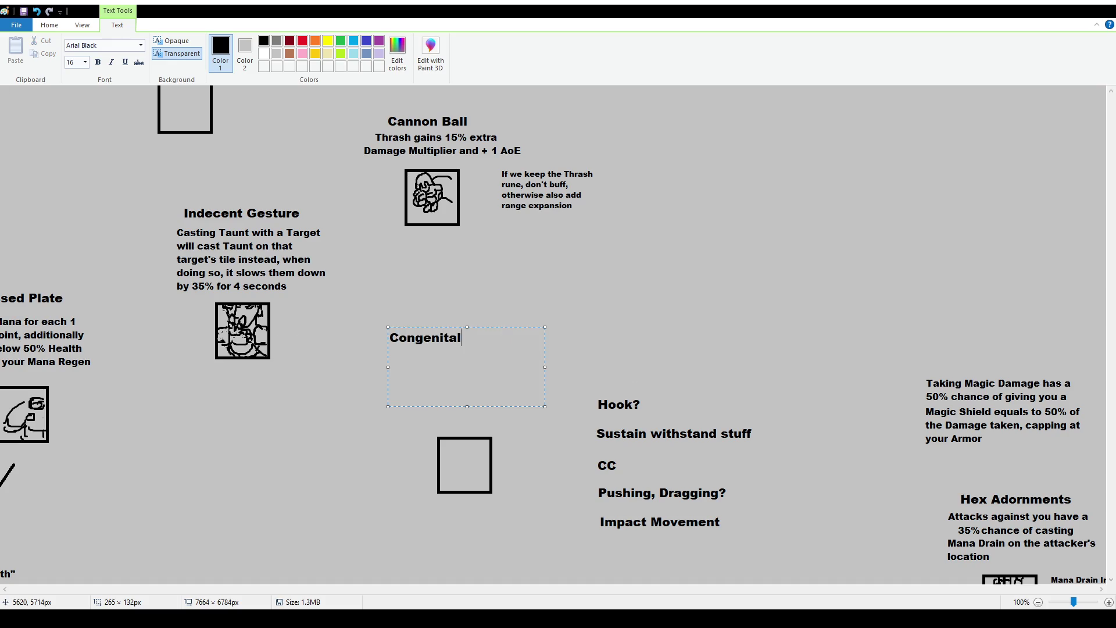
pyautogui.write(' Growth')
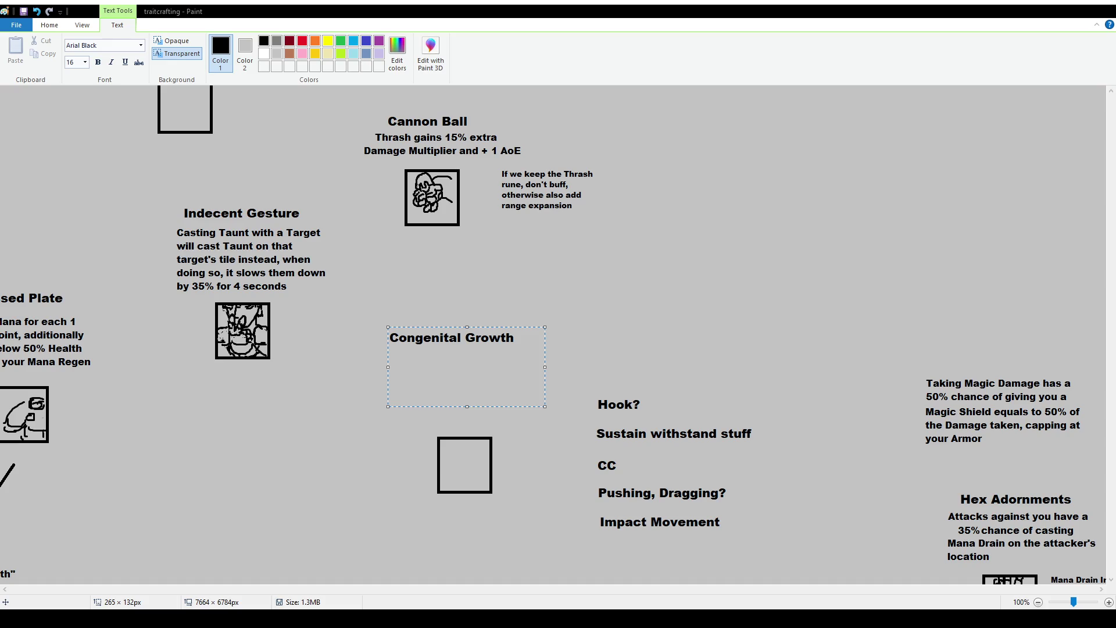
pyautogui.click(483, 383)
# Add a size-12 description under the title: 'Lose 5 Movespeed', 'Cap Range at 15', attacks pull targets
pyautogui.moveTo(377, 360); pyautogui.dragTo(524, 427)
pyautogui.write('12')
pyautogui.press('Return')
pyautogui.moveTo(477, 360); pyautogui.dragTo(486, 350)
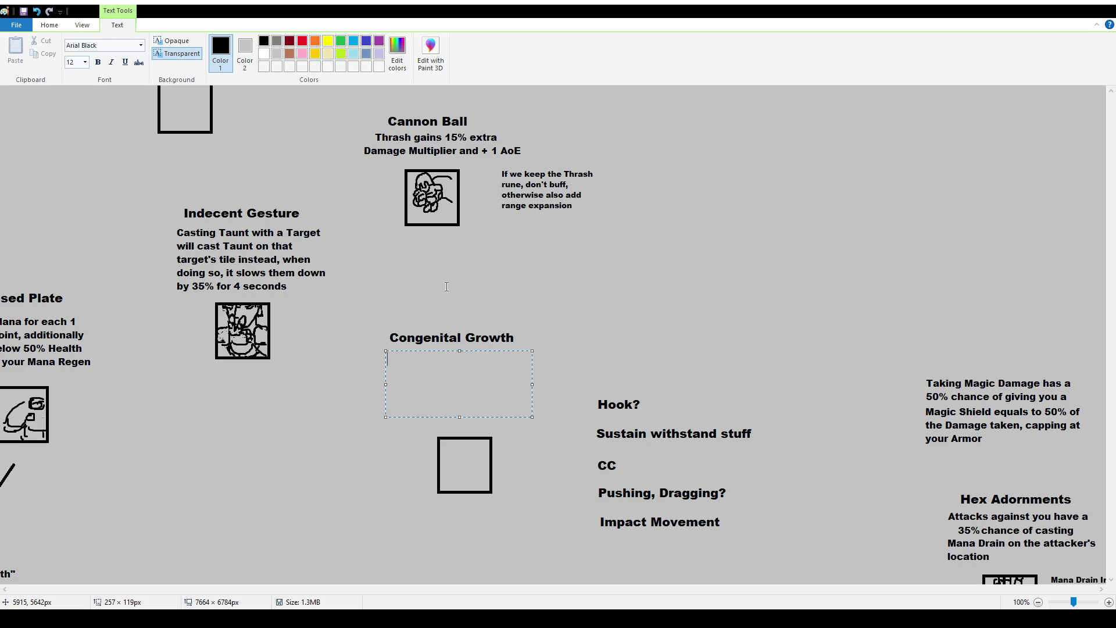
pyautogui.write('Lose ')
pyautogui.write('5 Movespeed')
pyautogui.press('Return')
pyautogui.write('Cap Range at 15 ')
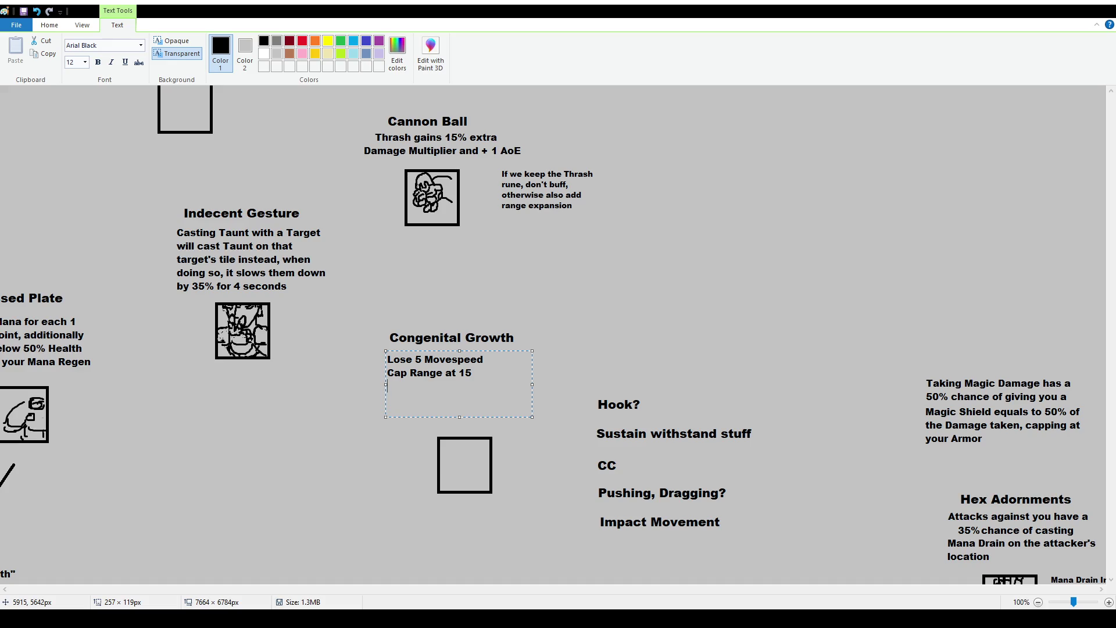
pyautogui.write('Y')
pyautogui.write('our attacks ')
pyautogui.write('Pull targets ')
pyautogui.write('towards you')
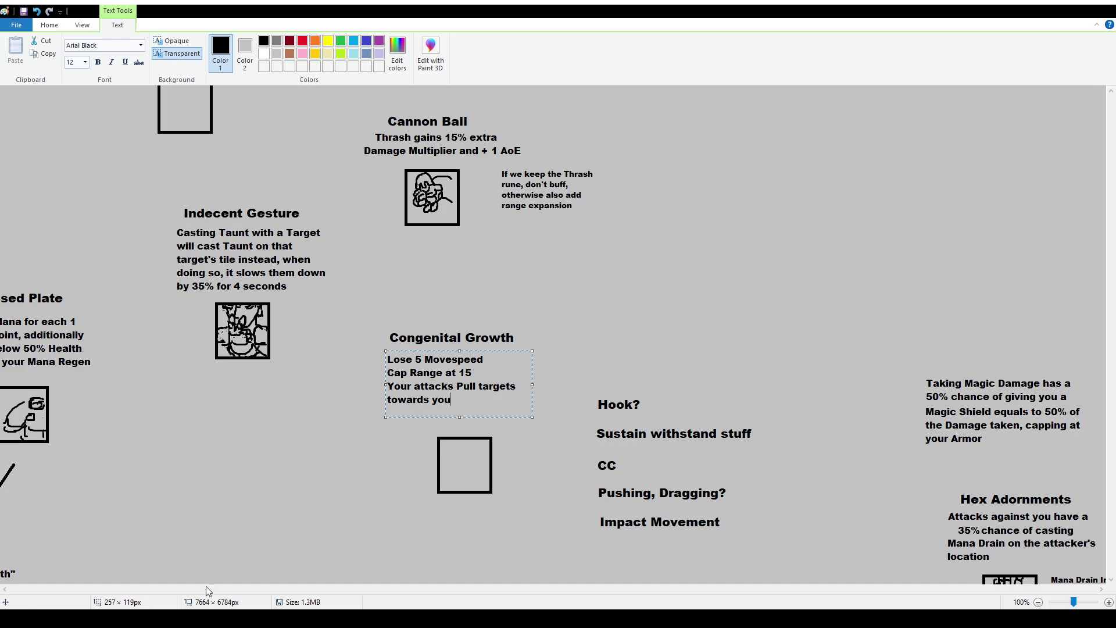
# Rewrite the range line as 'Your Range is set to 22'
pyautogui.moveTo(475, 372); pyautogui.dragTo(387, 373)
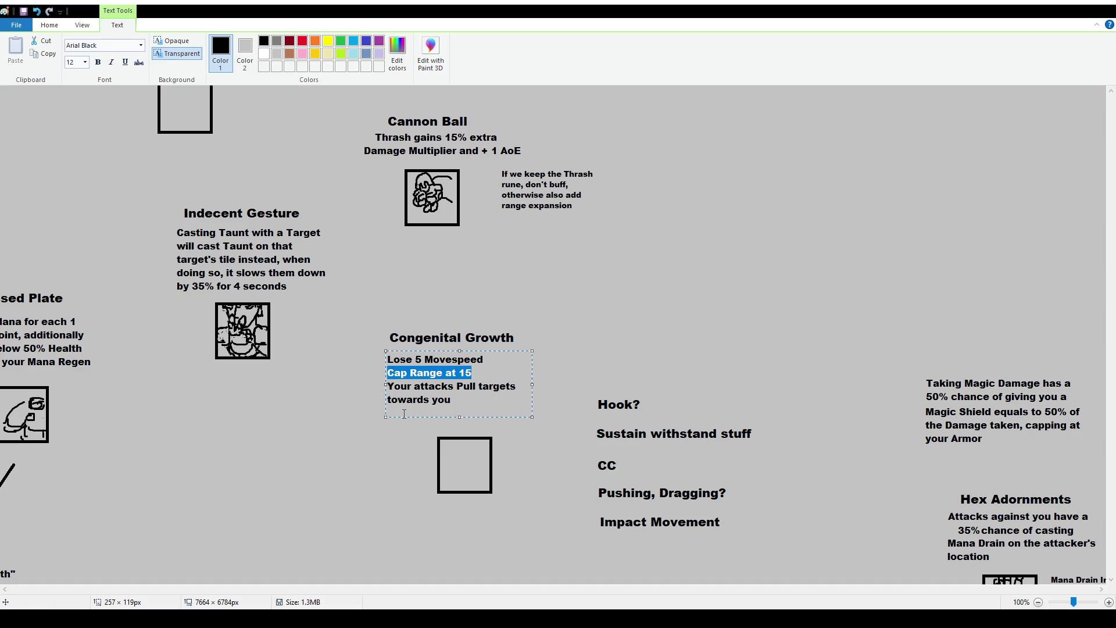
pyautogui.write('Your Range is ')
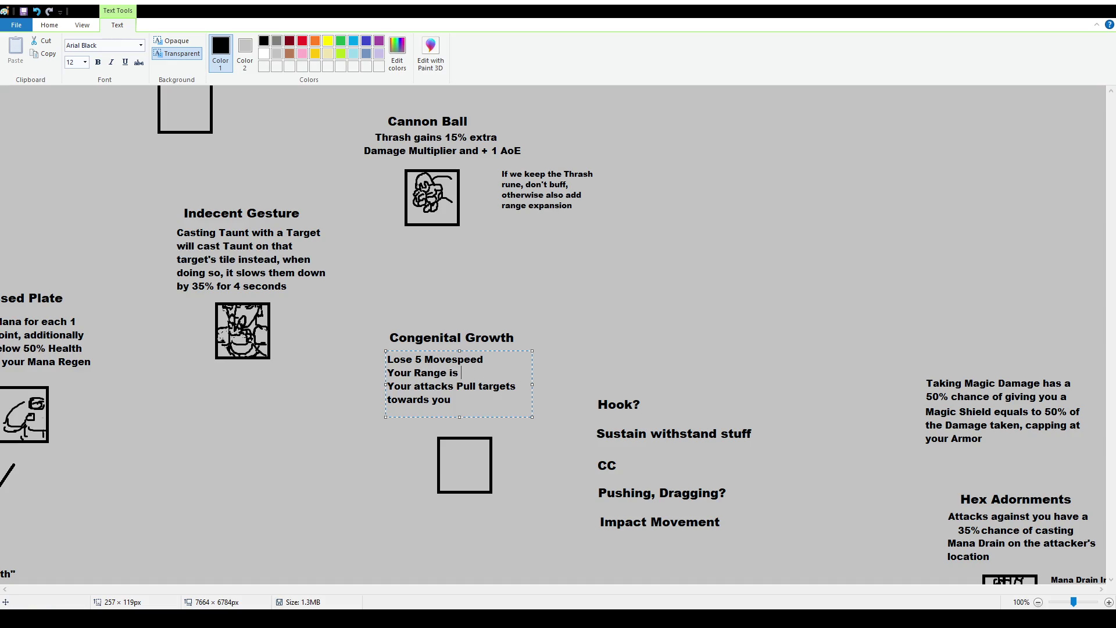
pyautogui.write('Set to')
pyautogui.press('BackSpace')
pyautogui.press('BackSpace')
pyautogui.press('BackSpace')
pyautogui.hotkey('ctrl', 'BackSpace')
pyautogui.write('is ')
pyautogui.write('set to ')
pyautogui.write('20')
pyautogui.press('BackSpace')
pyautogui.write('2?')
pyautogui.press('BackSpace')
# Reword the attack line to a chance to cast "Pull Force" based on your Armor, then widen the box
pyautogui.moveTo(451, 399)
pyautogui.mouseDown()
pyautogui.moveTo(505, 386)
pyautogui.moveTo(456, 385)
pyautogui.mouseUp()
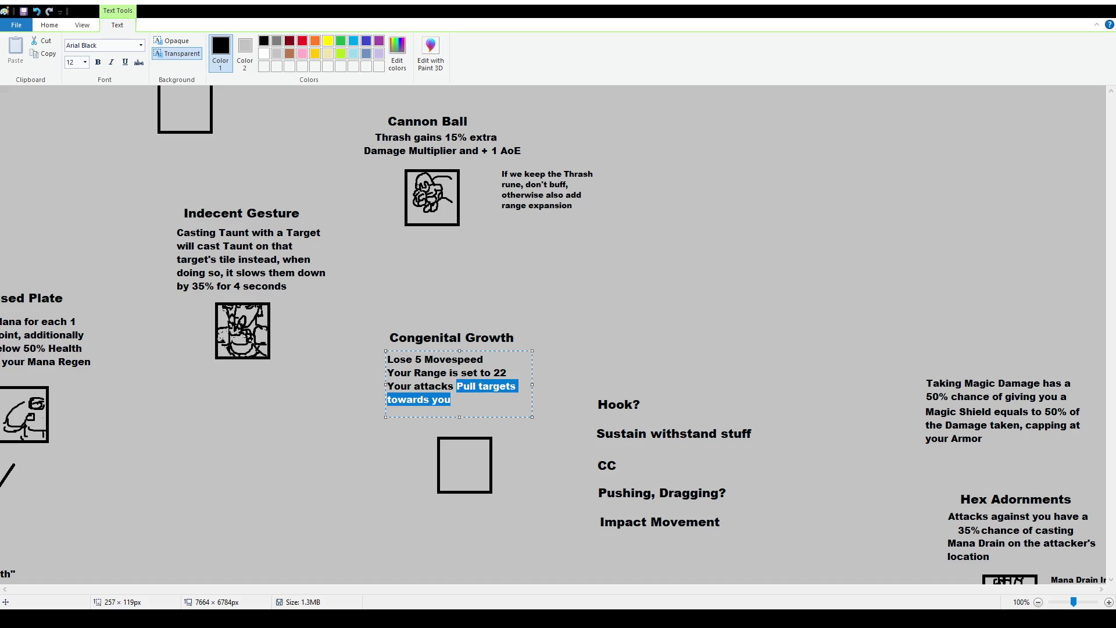
pyautogui.write('will cast ')
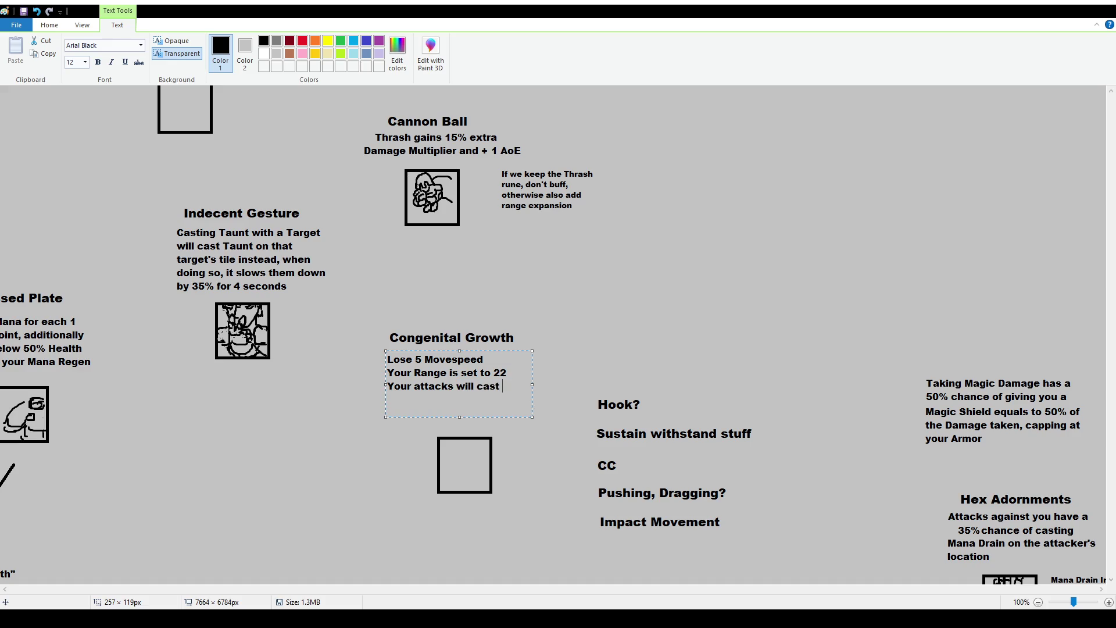
pyautogui.write('"Pull"')
pyautogui.write('Force')
pyautogui.click(500, 388)
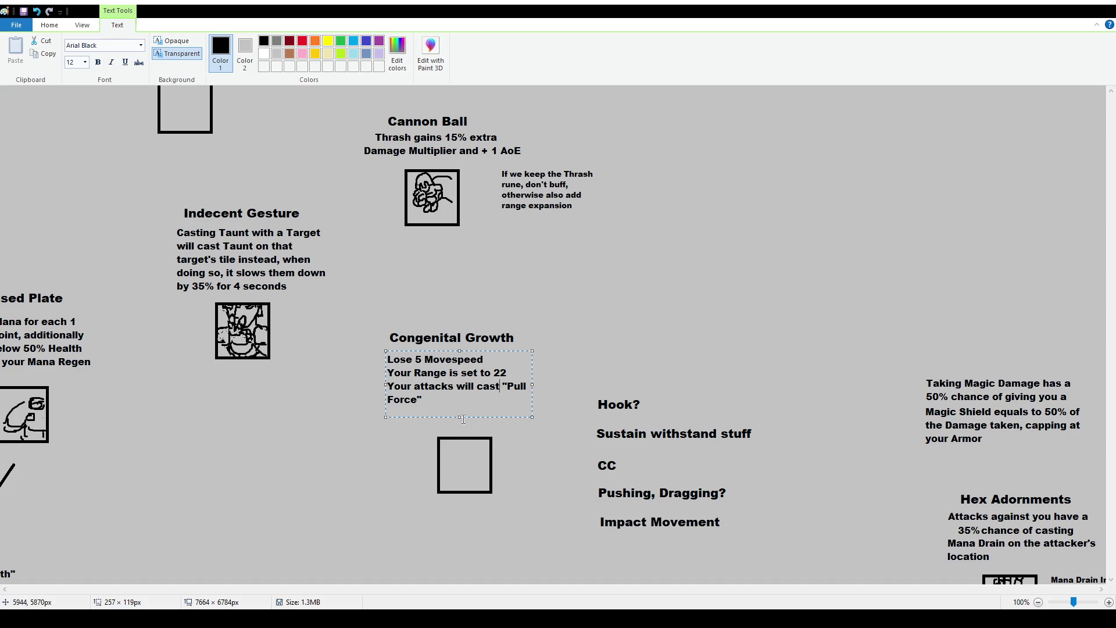
pyautogui.click(453, 386)
pyautogui.write('have a c')
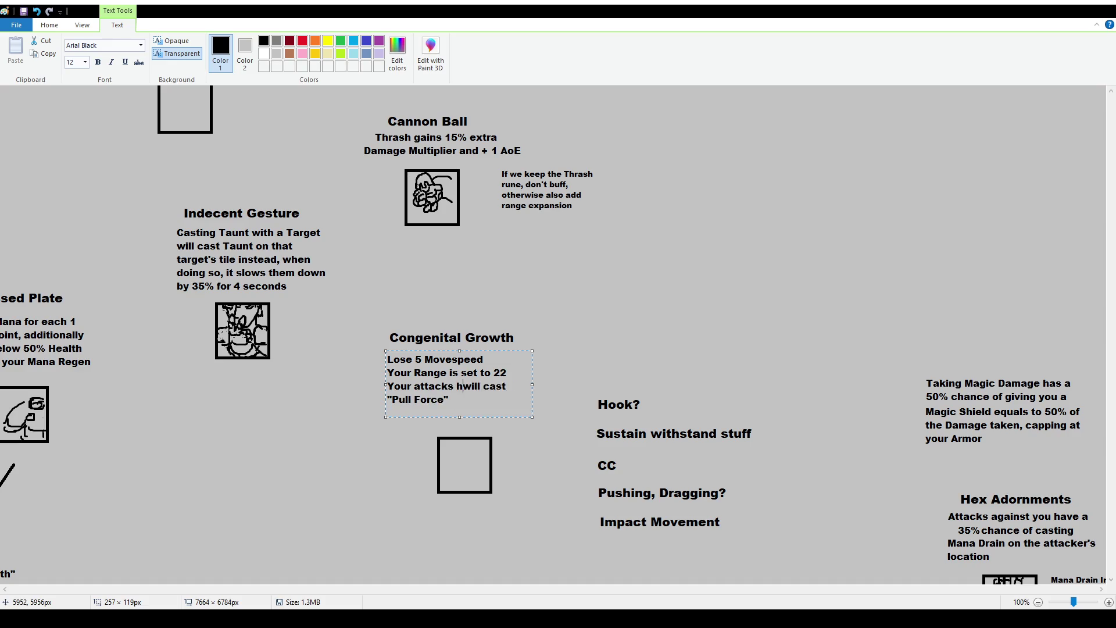
pyautogui.write('hance to cast')
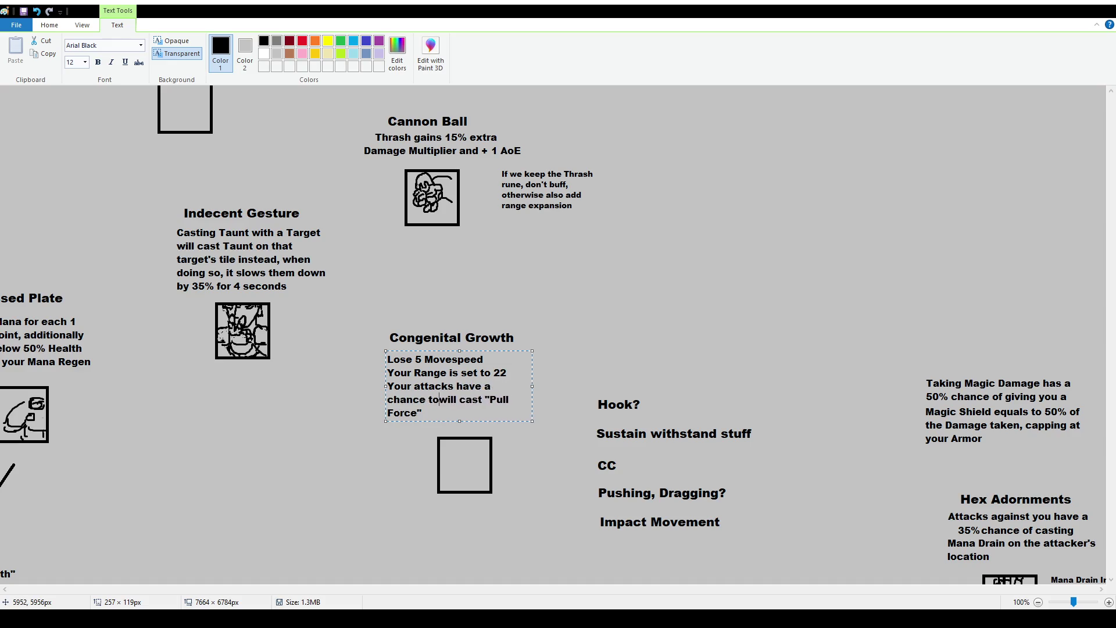
pyautogui.press('Delete')
pyautogui.press('Delete')
pyautogui.press('Delete')
pyautogui.press('Delete')
pyautogui.press('Delete')
pyautogui.press('Delete')
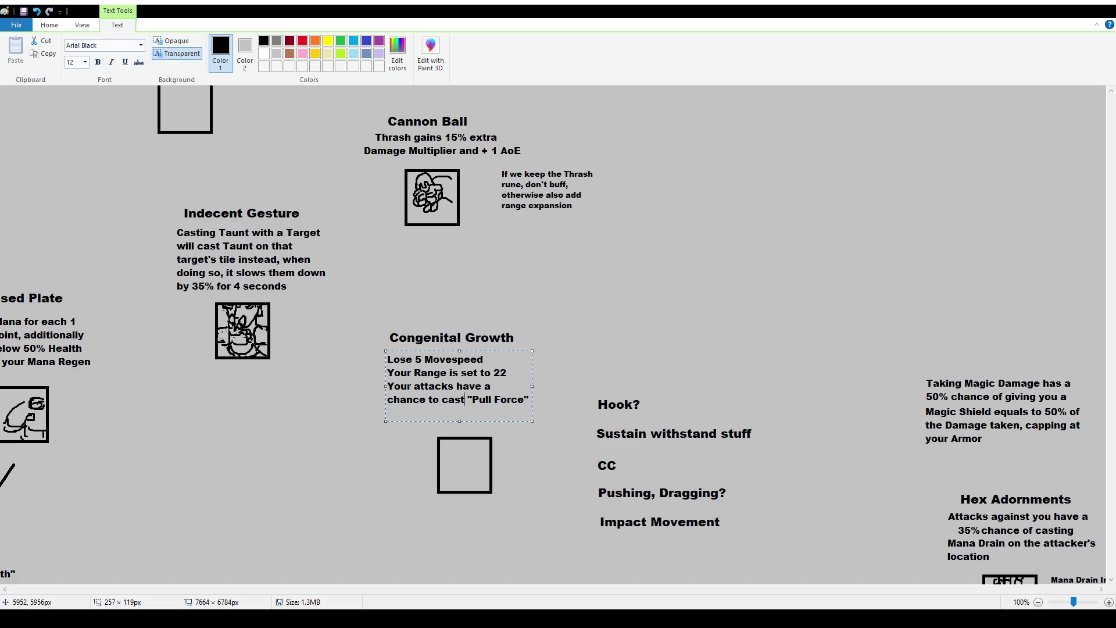
pyautogui.write('based on your ')
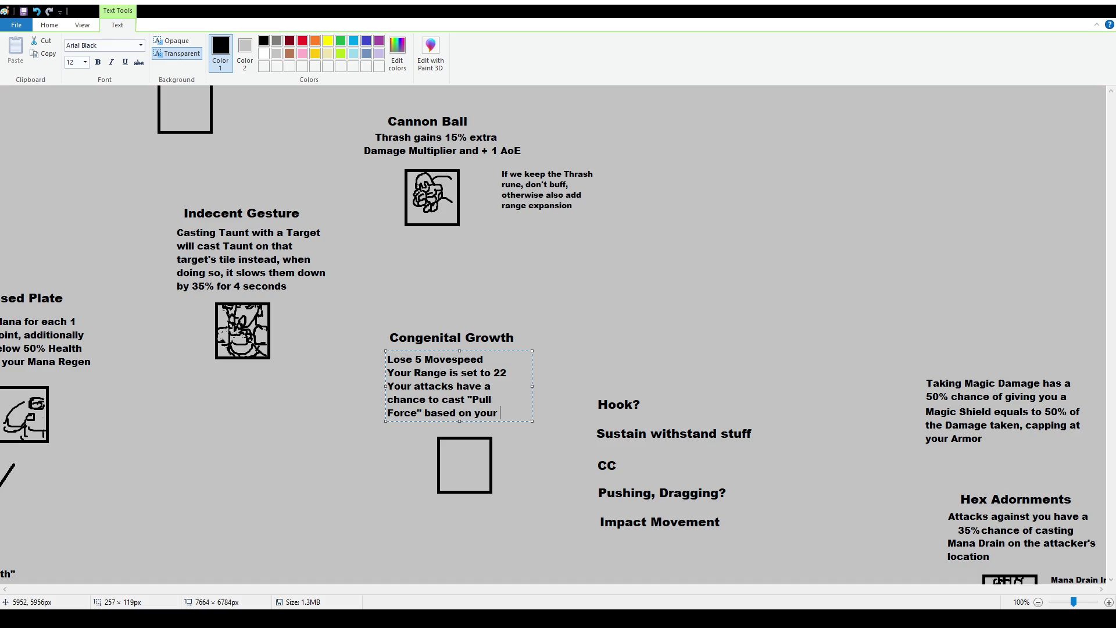
pyautogui.write('Armor')
pyautogui.moveTo(532, 393); pyautogui.dragTo(534, 394)
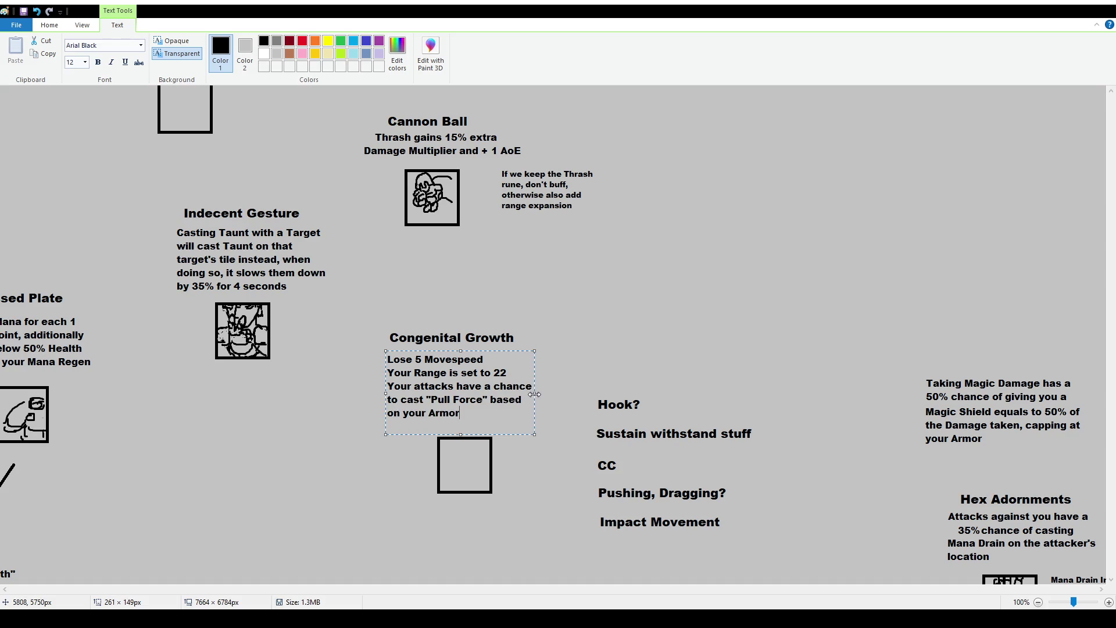
# Shift the Congenital Growth description and title slightly to the right
pyautogui.click(49, 24)
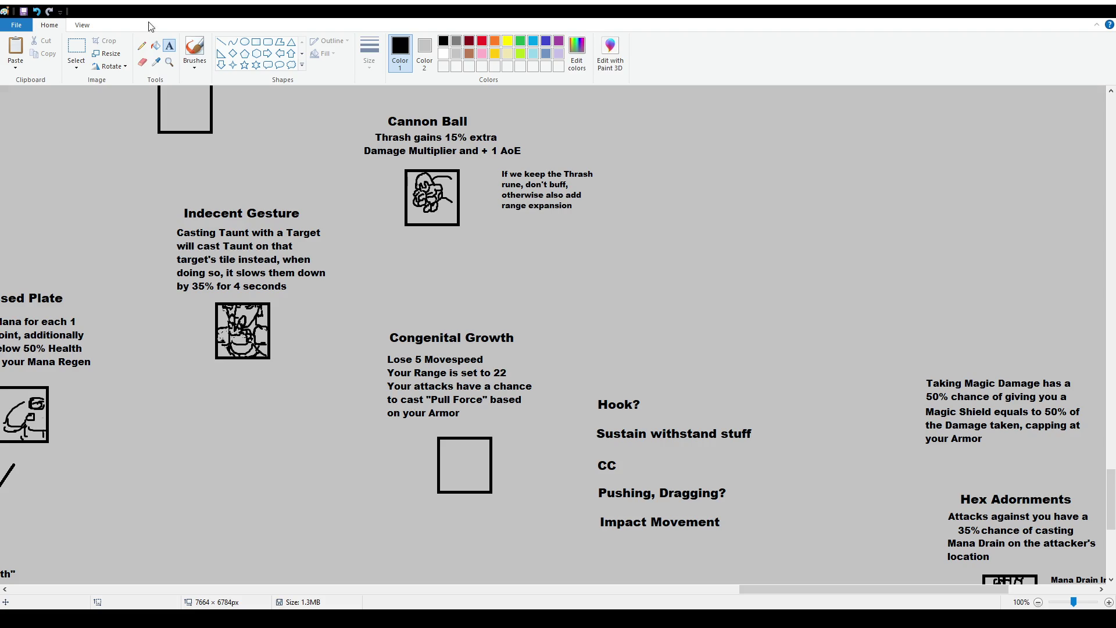
pyautogui.click(76, 52)
pyautogui.moveTo(372, 353); pyautogui.dragTo(551, 430)
pyautogui.moveTo(530, 412); pyautogui.dragTo(540, 415)
pyautogui.moveTo(378, 318)
pyautogui.mouseDown()
pyautogui.moveTo(563, 348)
pyautogui.moveTo(548, 340)
pyautogui.mouseUp()
pyautogui.click(548, 369)
# Brush the figure's arched head inside the icon box and move it up
pyautogui.click(194, 49)
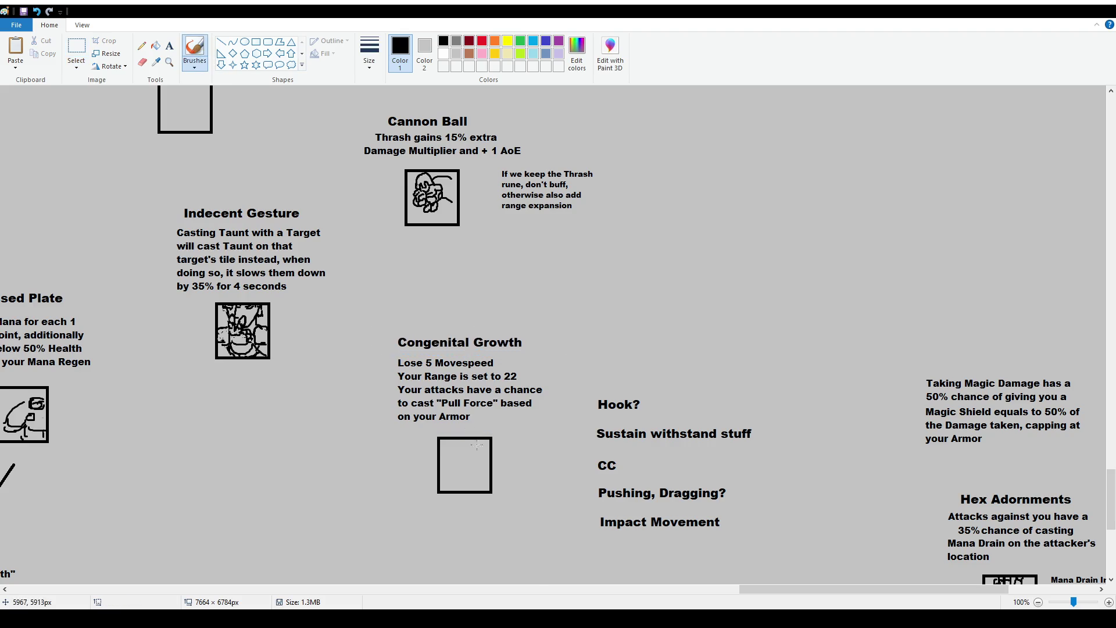
pyautogui.moveTo(455, 458)
pyautogui.mouseDown()
pyautogui.moveTo(463, 446)
pyautogui.moveTo(468, 460)
pyautogui.mouseUp()
pyautogui.moveTo(465, 465); pyautogui.dragTo(460, 460)
pyautogui.keyDown('ctrl'); pyautogui.scroll(1, 477, 462); pyautogui.keyUp('ctrl')
pyautogui.scroll(-3, 798, 467)
pyautogui.hscroll(3, 737, 511)
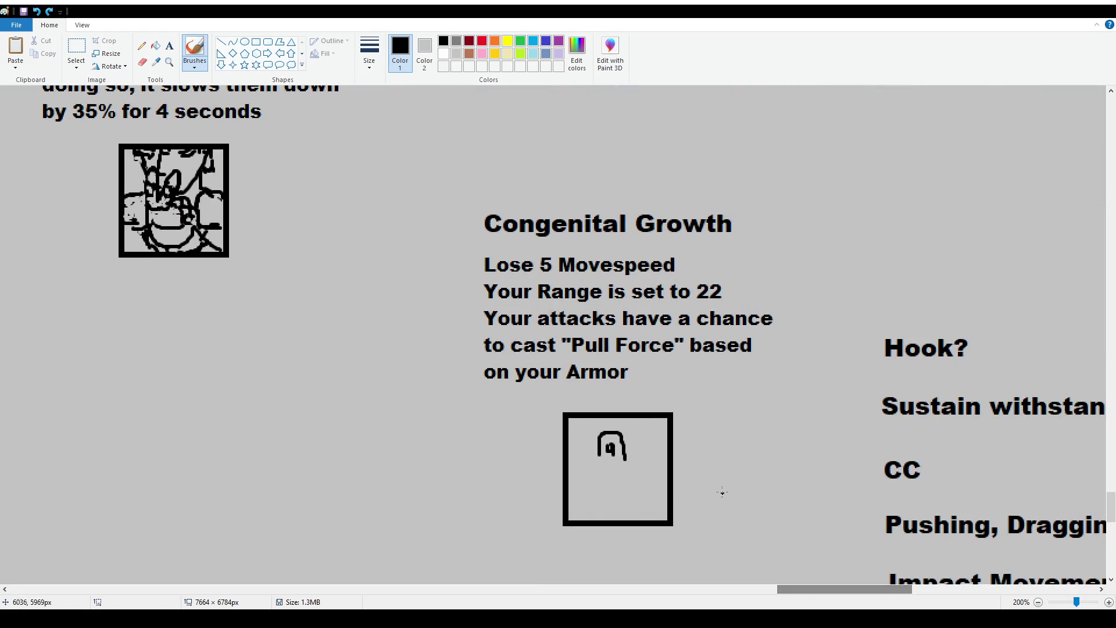
pyautogui.hotkey('ctrl', 'z')
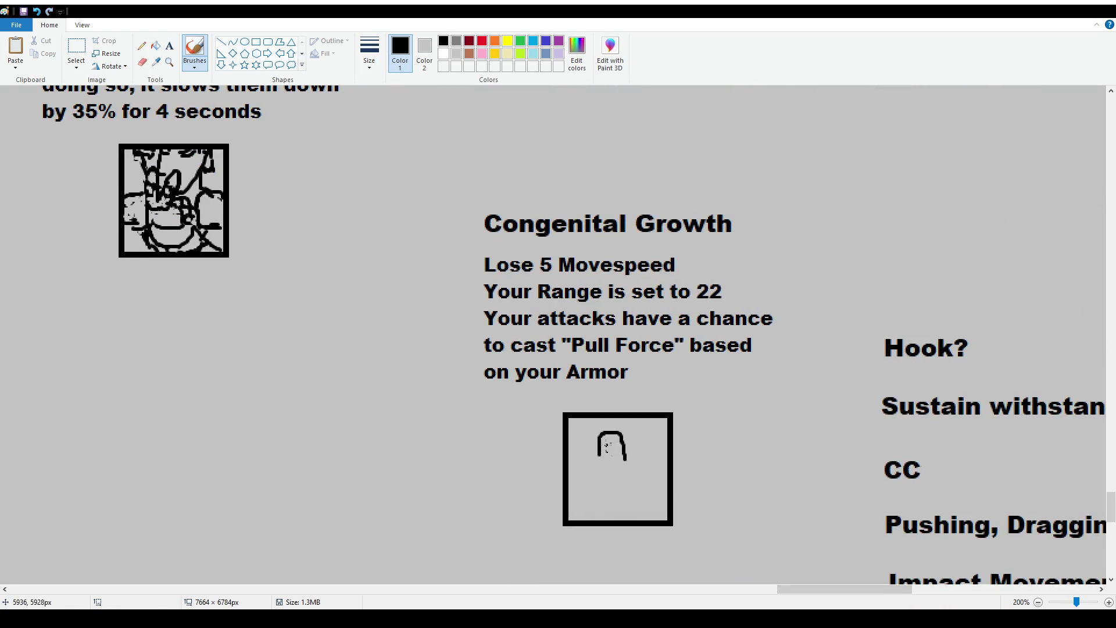
pyautogui.moveTo(610, 449); pyautogui.dragTo(608, 460)
pyautogui.click(77, 49)
pyautogui.moveTo(591, 427)
pyautogui.mouseDown()
pyautogui.moveTo(635, 460)
pyautogui.moveTo(637, 451)
pyautogui.mouseUp()
pyautogui.click(700, 443)
# Draw the muscular figure's shoulders and legs down to the box bottom, closing the head
pyautogui.click(195, 49)
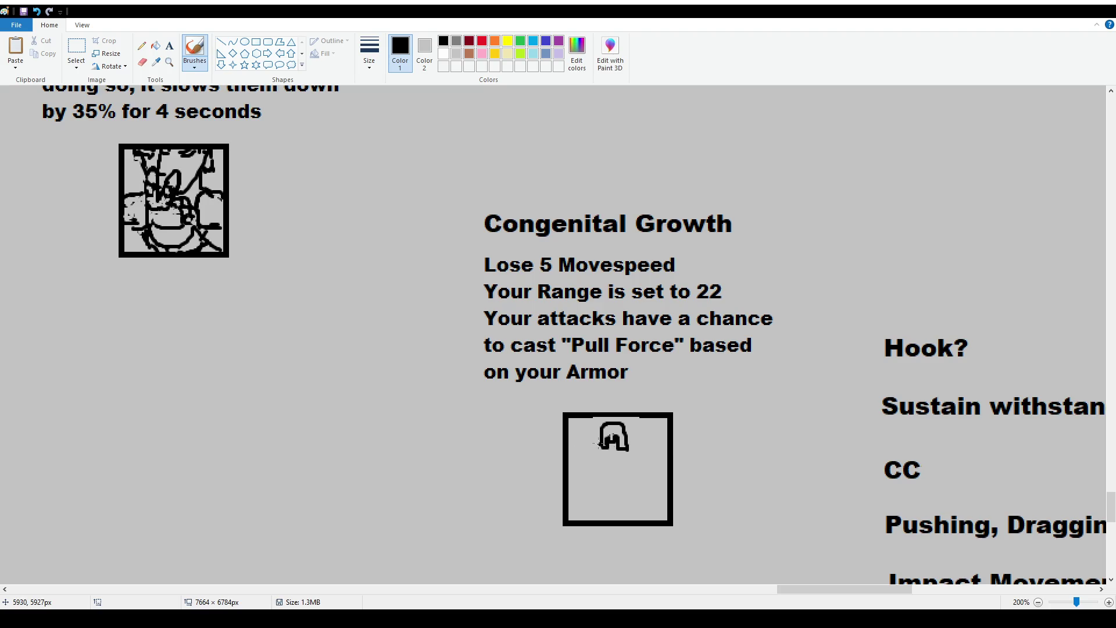
pyautogui.moveTo(597, 442)
pyautogui.mouseDown()
pyautogui.moveTo(572, 436)
pyautogui.moveTo(565, 448)
pyautogui.moveTo(589, 458)
pyautogui.moveTo(584, 479)
pyautogui.moveTo(642, 482)
pyautogui.moveTo(640, 459)
pyautogui.moveTo(664, 452)
pyautogui.moveTo(639, 462)
pyautogui.moveTo(652, 488)
pyautogui.moveTo(665, 468)
pyautogui.moveTo(662, 488)
pyautogui.mouseUp()
pyautogui.hotkey('ctrl', 'z')
pyautogui.moveTo(577, 468)
pyautogui.mouseDown()
pyautogui.moveTo(599, 506)
pyautogui.moveTo(628, 503)
pyautogui.moveTo(587, 498)
pyautogui.moveTo(640, 505)
pyautogui.moveTo(590, 505)
pyautogui.moveTo(642, 511)
pyautogui.moveTo(647, 498)
pyautogui.moveTo(663, 502)
pyautogui.moveTo(666, 520)
pyautogui.mouseUp()
pyautogui.hotkey('ctrl', 'z')
pyautogui.hotkey('ctrl', 'z')
pyautogui.hotkey('ctrl', 'z')
pyautogui.hotkey('ctrl', 'z')
pyautogui.moveTo(583, 492)
pyautogui.mouseDown()
pyautogui.moveTo(585, 519)
pyautogui.moveTo(640, 522)
pyautogui.mouseUp()
pyautogui.moveTo(602, 447)
pyautogui.mouseDown()
pyautogui.moveTo(611, 458)
pyautogui.moveTo(625, 446)
pyautogui.mouseUp()
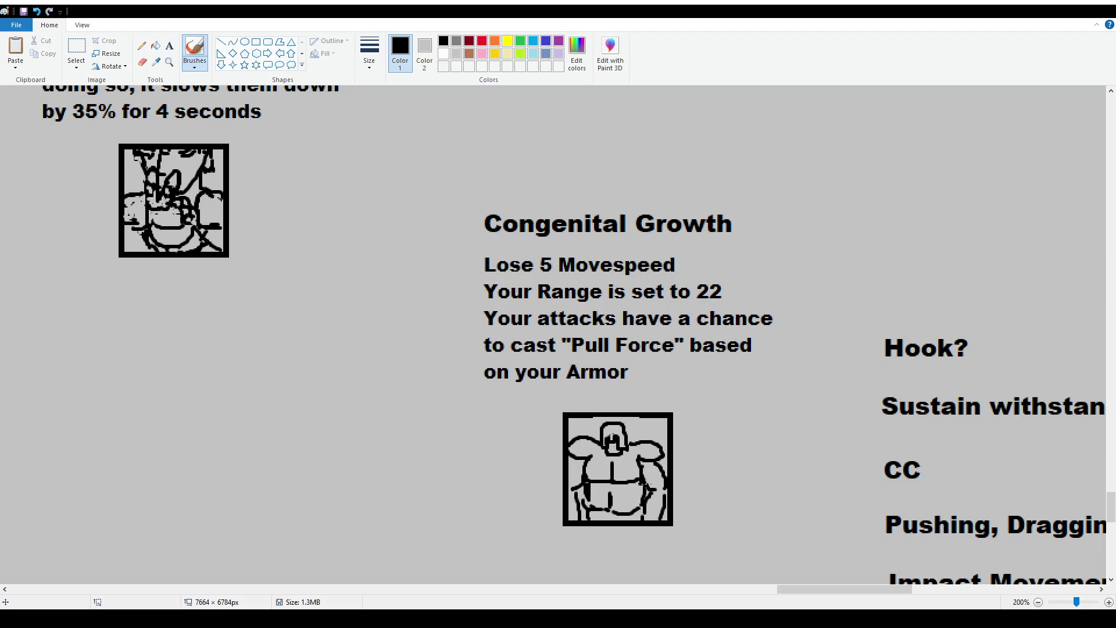
# Scroll back to show the trait tree around the Congenital Growth node
pyautogui.scroll(-1, 385, 343)
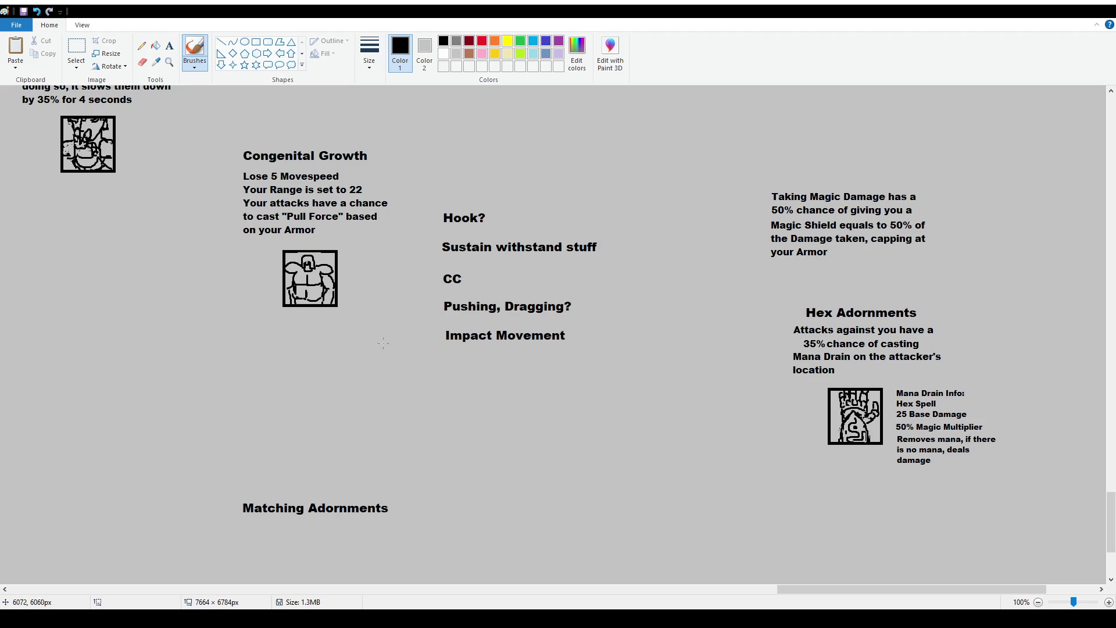
pyautogui.scroll(2, 385, 342)
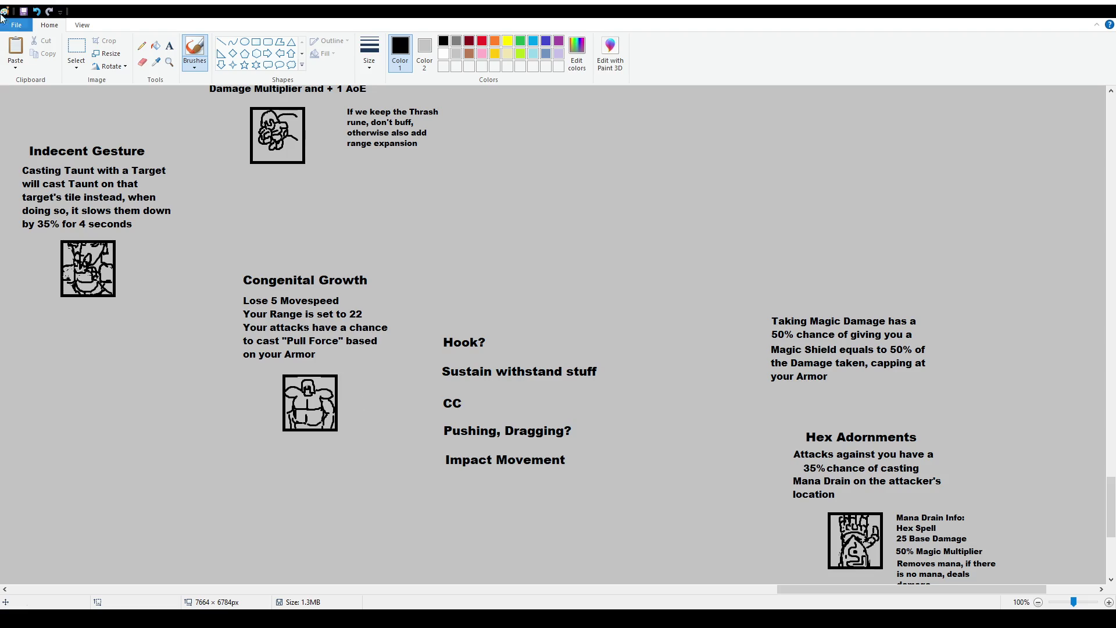
pyautogui.click(169, 45)
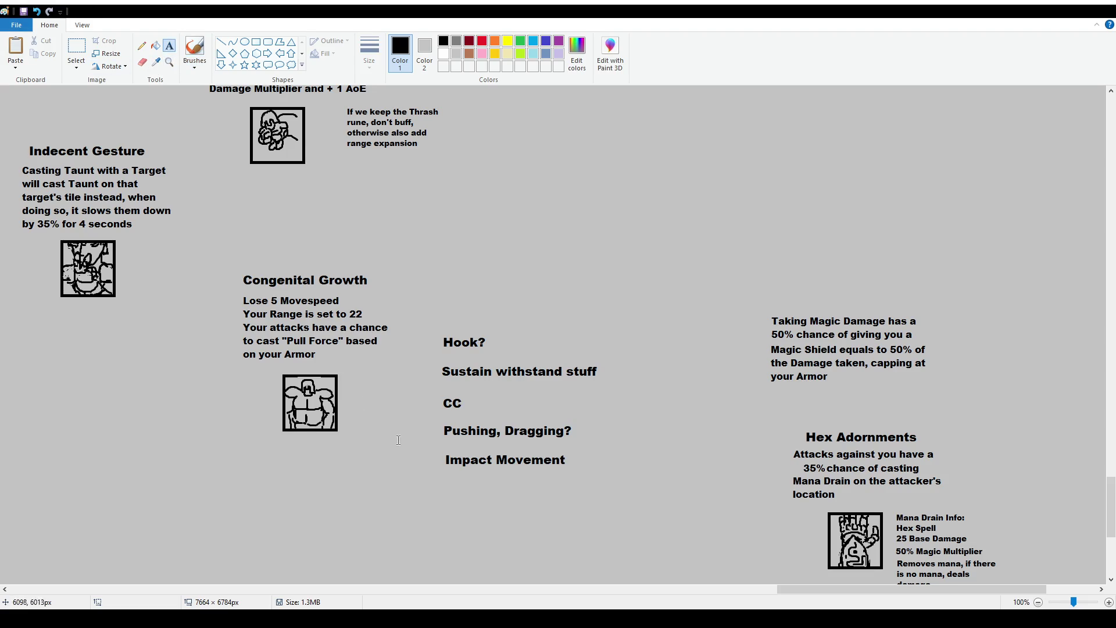
# Type a 'Pull Force Info:' note left of the icon: Physical Spell, 10% Damage Multiplier, 15 Base Damage, pulls targets
pyautogui.moveTo(176, 375)
pyautogui.mouseDown()
pyautogui.moveTo(279, 448)
pyautogui.moveTo(267, 469)
pyautogui.mouseUp()
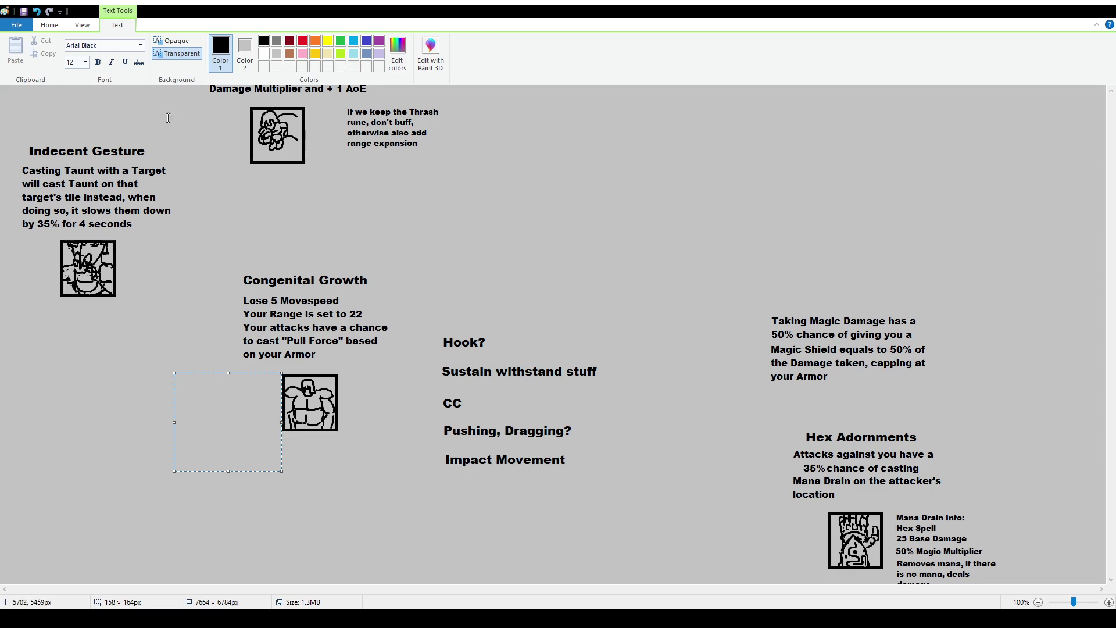
pyautogui.write('Pull Force')
pyautogui.press('BackSpace')
pyautogui.press('BackSpace')
pyautogui.write('rce Info:')
pyautogui.press('Return')
pyautogui.write('Physical Spell ')
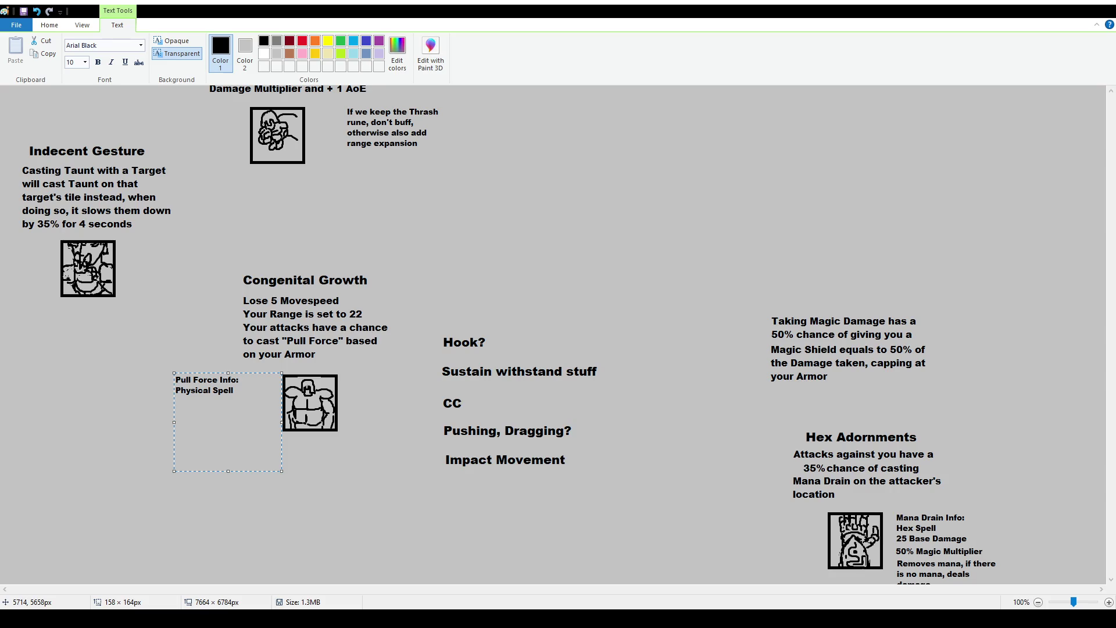
pyautogui.write('10% Dam')
pyautogui.write('age Multiplier')
pyautogui.press('Return')
pyautogui.write('15 Base Damage')
pyautogui.press('Return')
pyautogui.write('Pulls targets towards you')
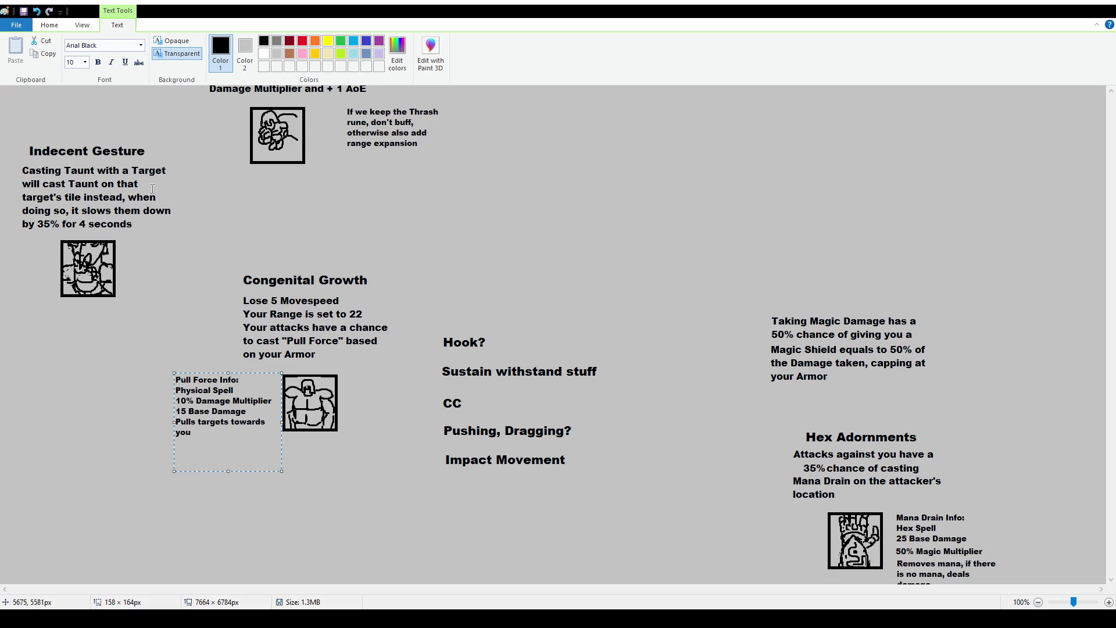
pyautogui.click(211, 222)
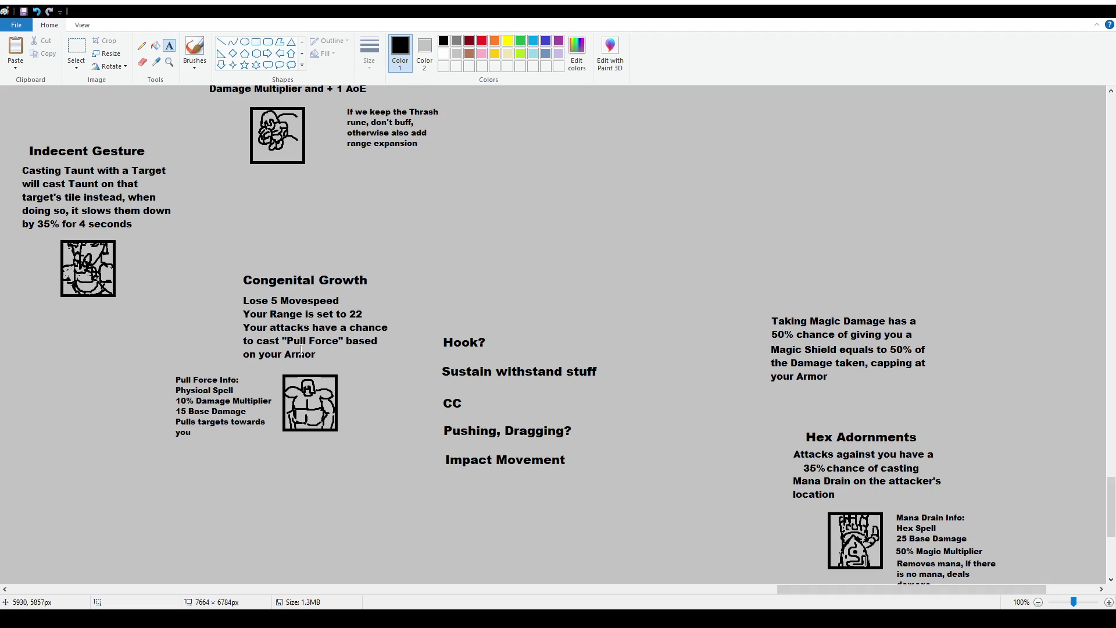
# Select the Congenital Growth title and drag it slightly upward
pyautogui.click(76, 48)
pyautogui.scroll(15, 810, 336)
pyautogui.scroll(-8, 833, 341)
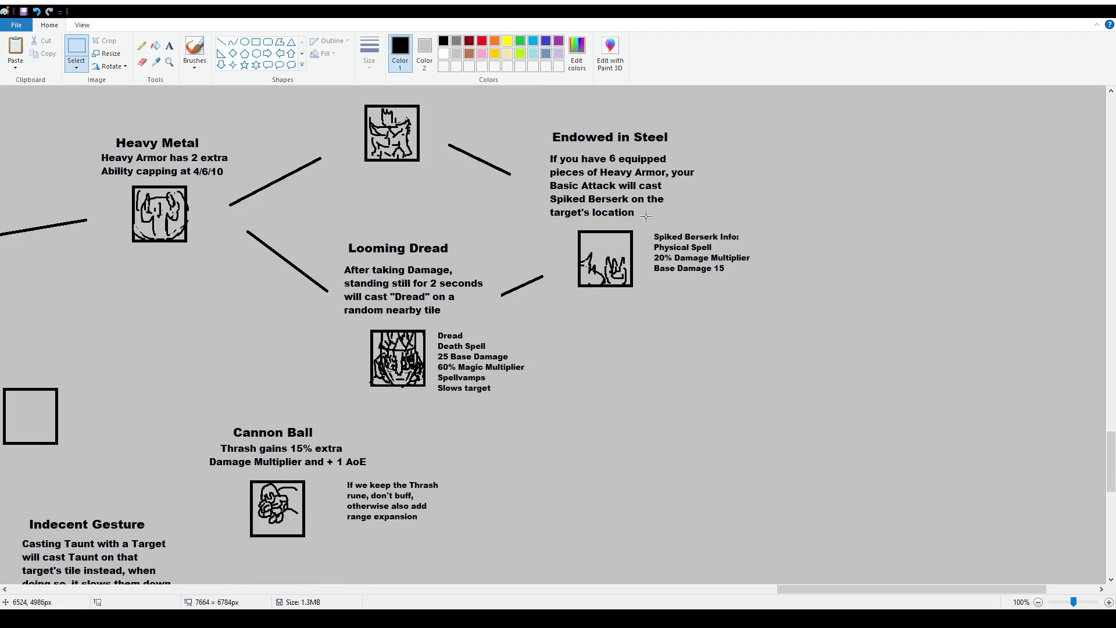
pyautogui.scroll(-10, 386, 319)
pyautogui.scroll(3, 363, 333)
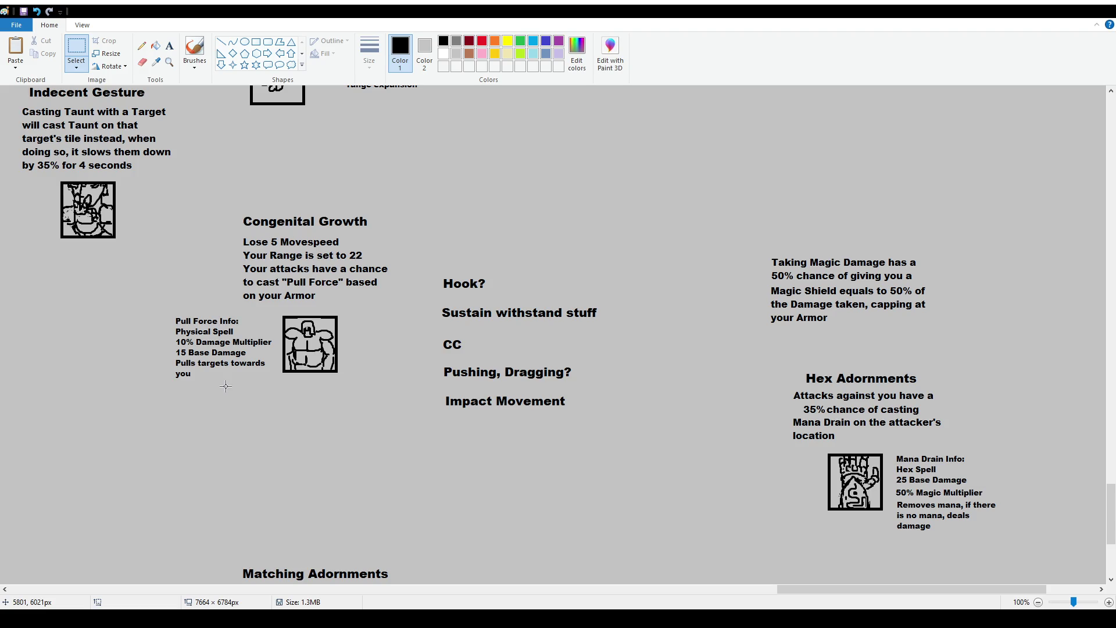
pyautogui.moveTo(821, 588); pyautogui.dragTo(715, 598)
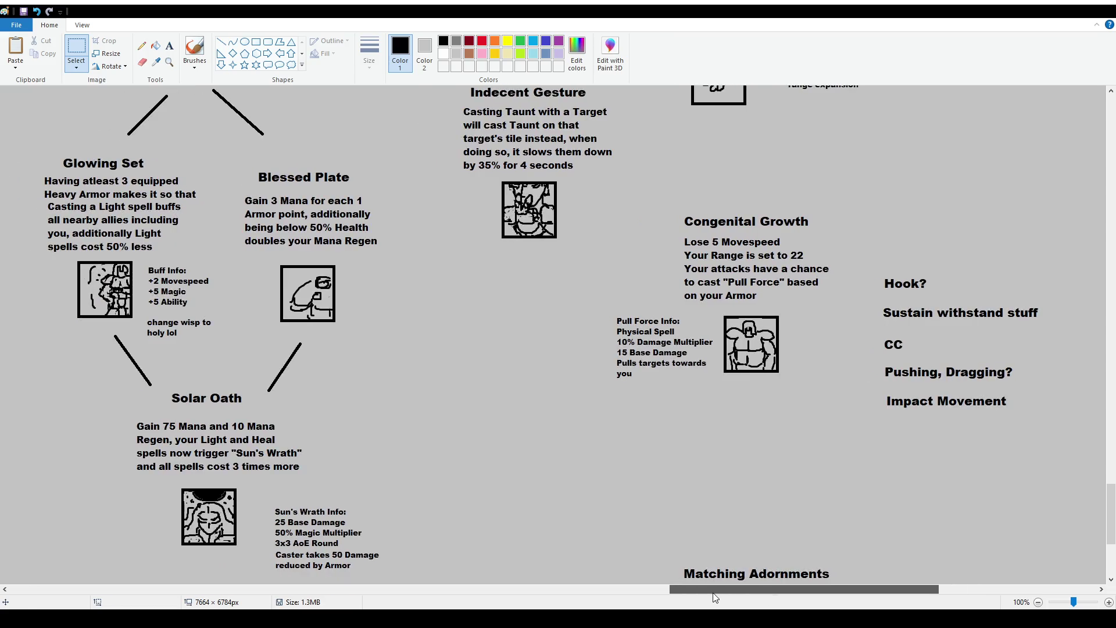
pyautogui.scroll(2, 626, 424)
pyautogui.scroll(2, 624, 424)
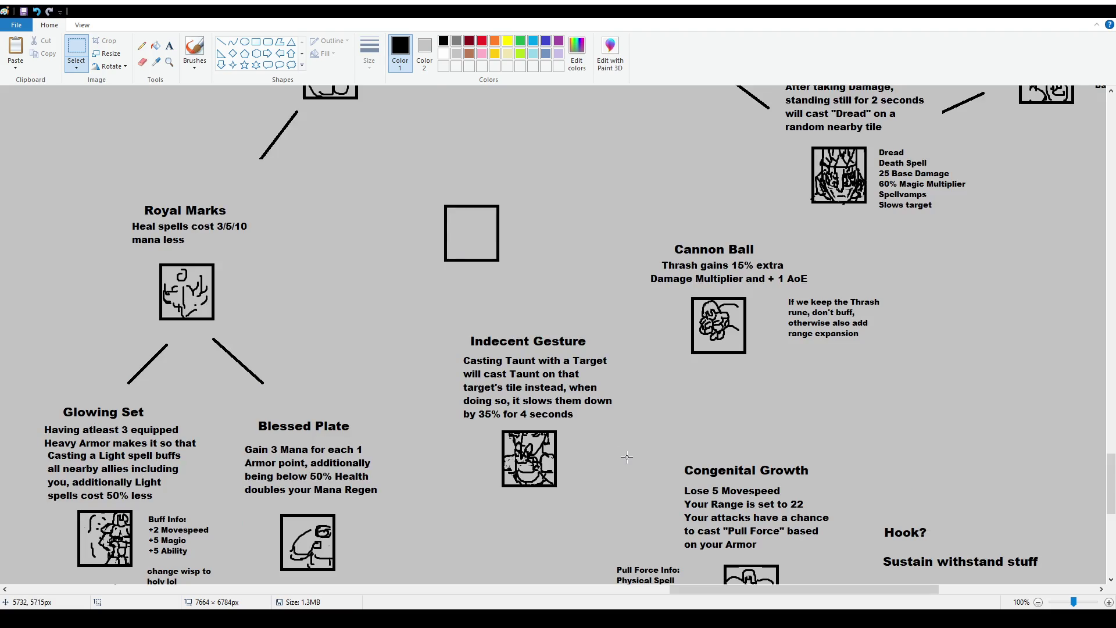
pyautogui.scroll(-2, 627, 457)
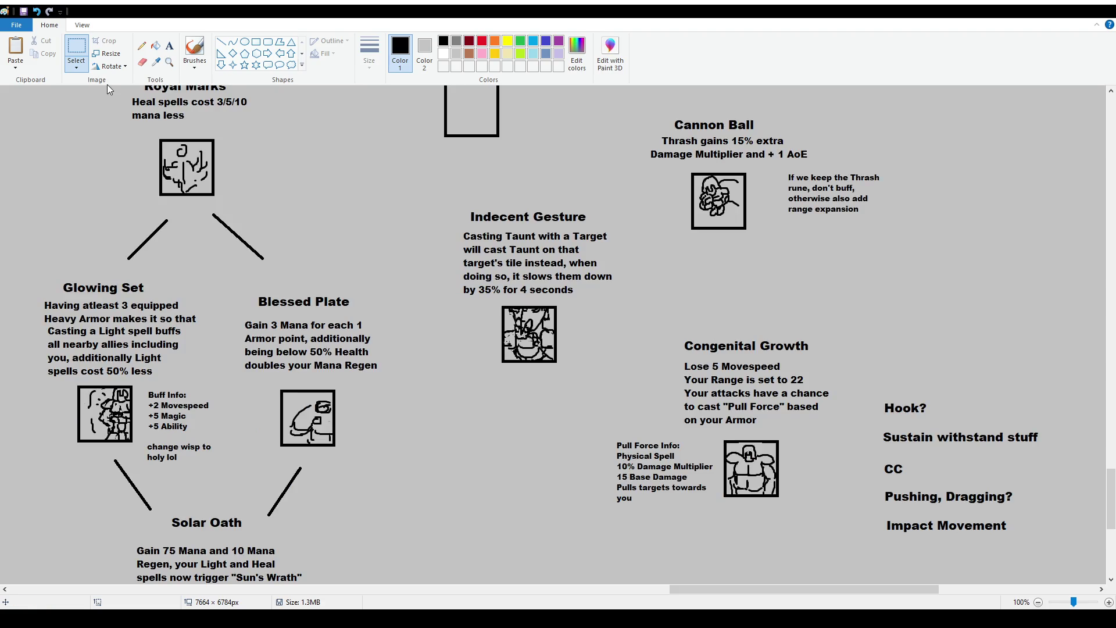
pyautogui.moveTo(749, 589); pyautogui.dragTo(789, 589)
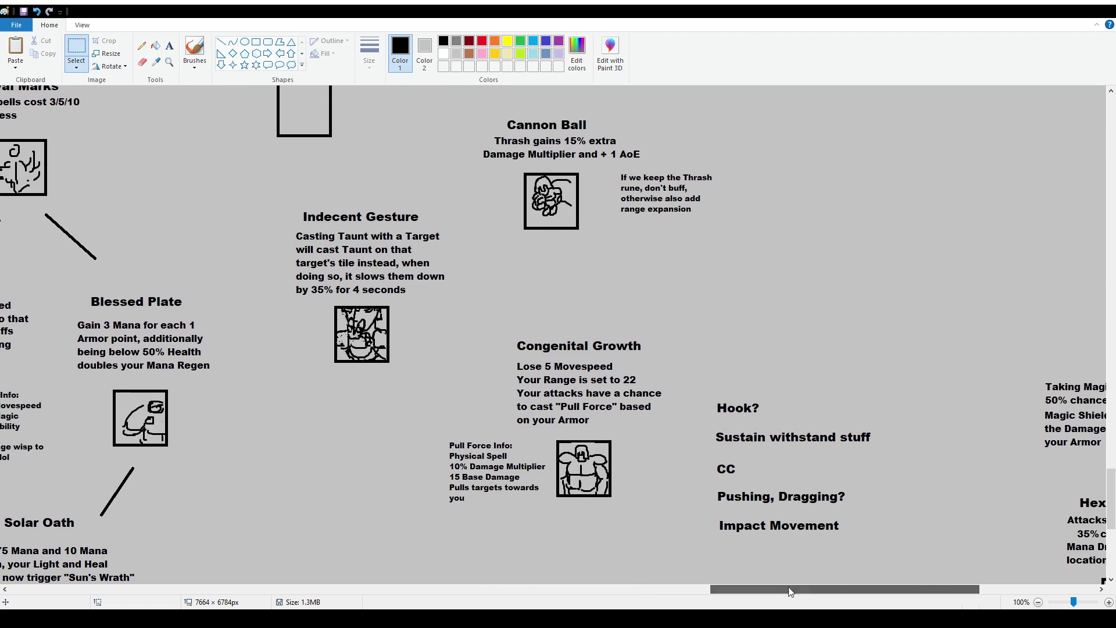
pyautogui.moveTo(498, 326)
pyautogui.mouseDown()
pyautogui.moveTo(678, 359)
pyautogui.moveTo(667, 337)
pyautogui.mouseUp()
pyautogui.click(169, 45)
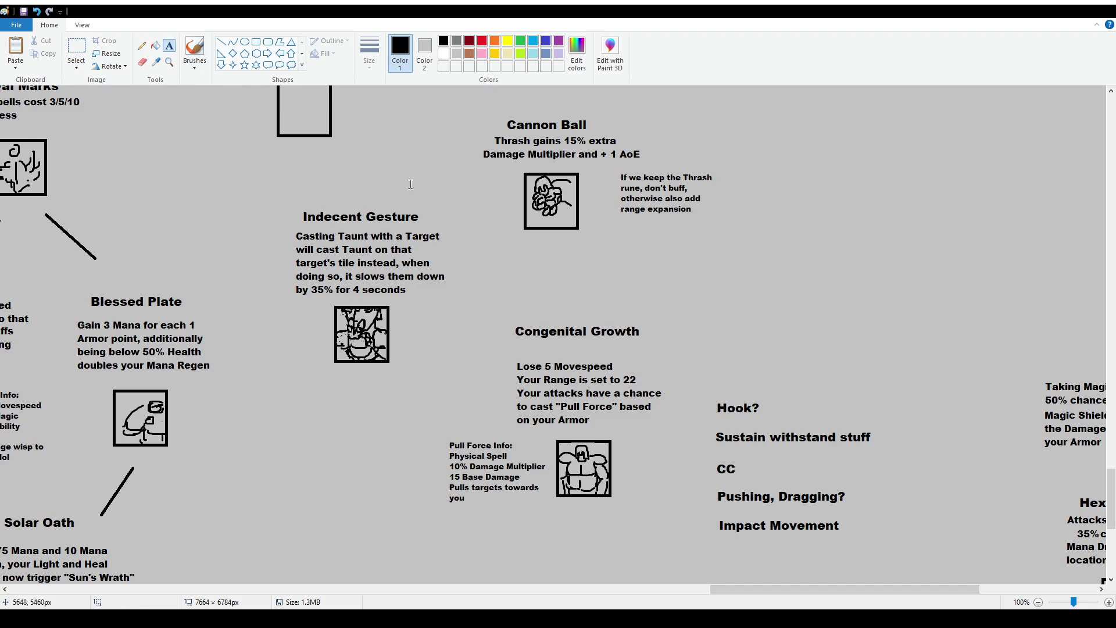
# Add a size-12 'Gain 100 Health' line below the Congenital Growth title
pyautogui.moveTo(515, 345); pyautogui.dragTo(536, 348)
pyautogui.write('Gain ')
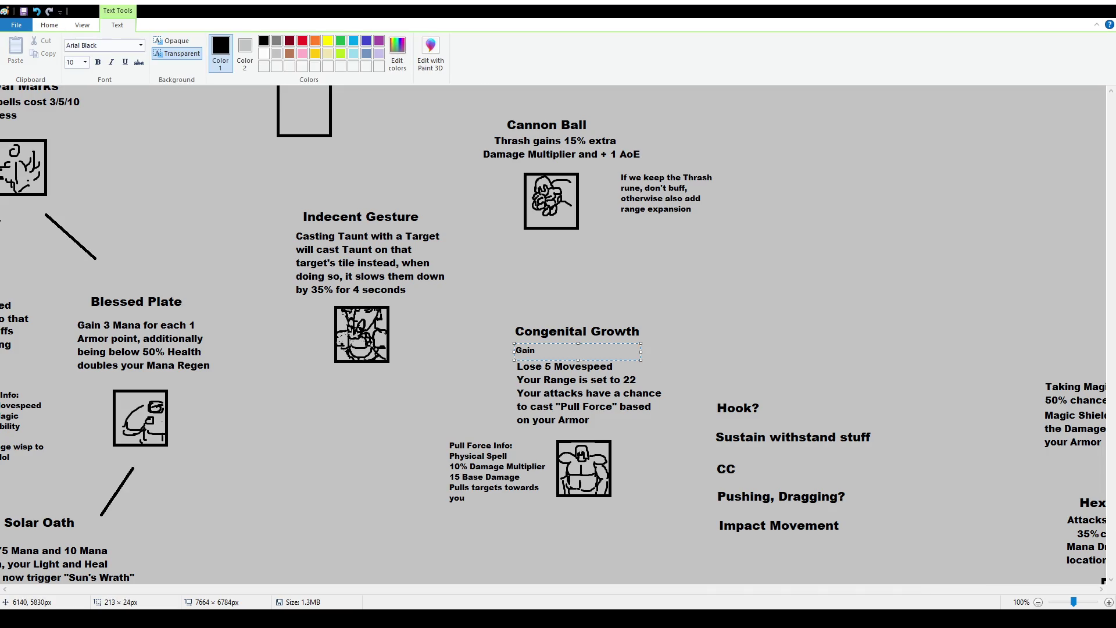
pyautogui.write('100 Health')
pyautogui.hotkey('ctrl', 'a')
pyautogui.click(85, 62)
pyautogui.click(87, 119)
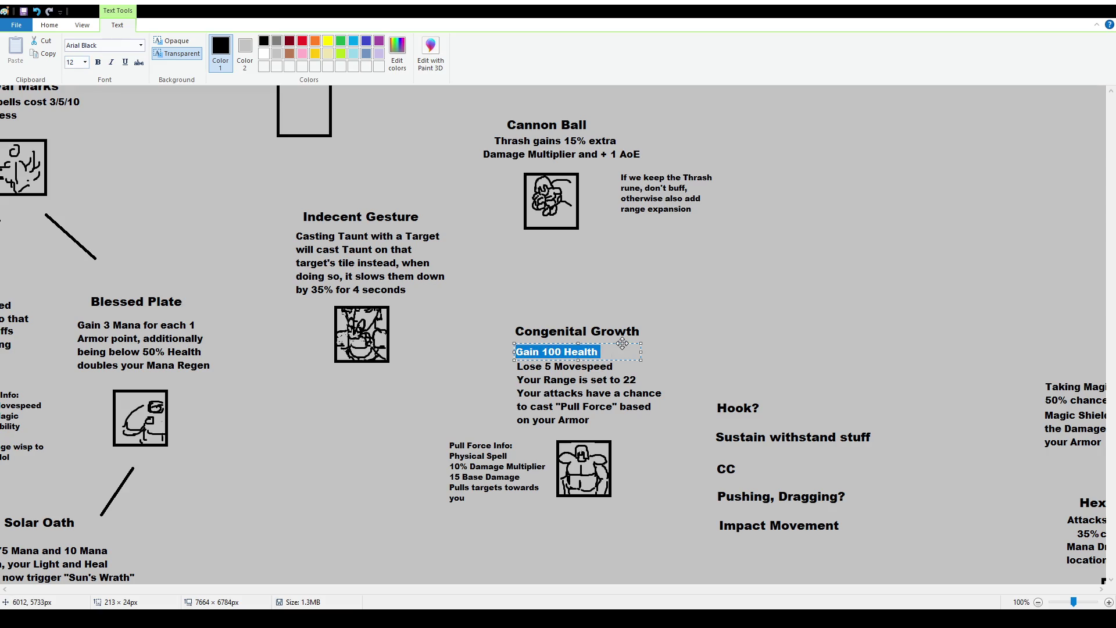
pyautogui.moveTo(623, 343); pyautogui.dragTo(623, 343)
pyautogui.click(587, 302)
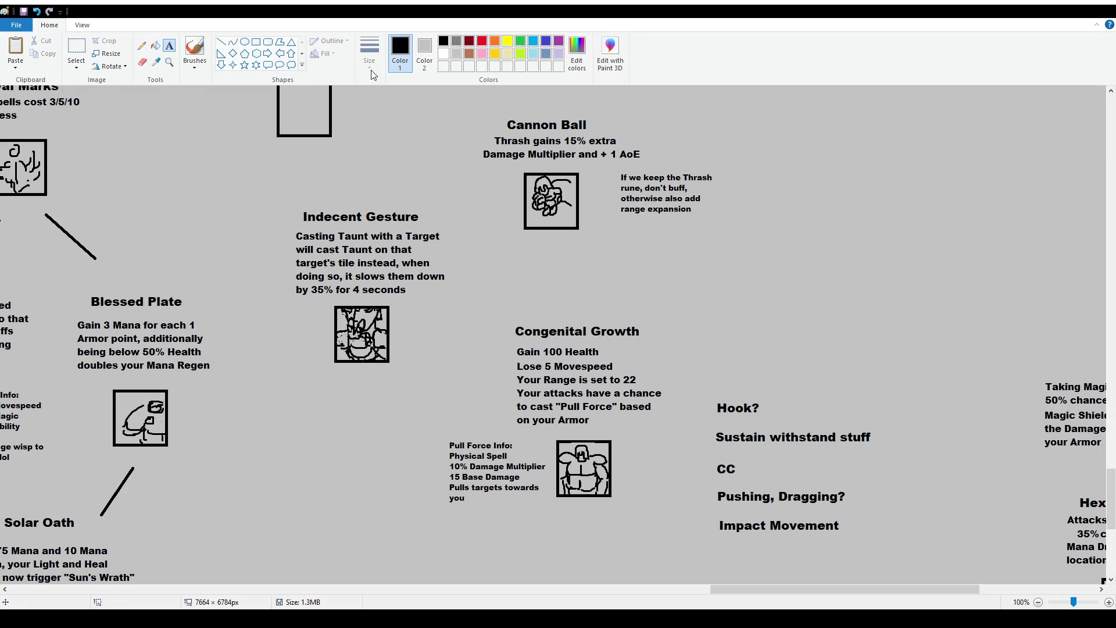
# Move the title further up and insert 'Gain 15 Health Regen' beneath it
pyautogui.click(76, 49)
pyautogui.moveTo(507, 316)
pyautogui.mouseDown()
pyautogui.moveTo(657, 341)
pyautogui.moveTo(645, 319)
pyautogui.mouseUp()
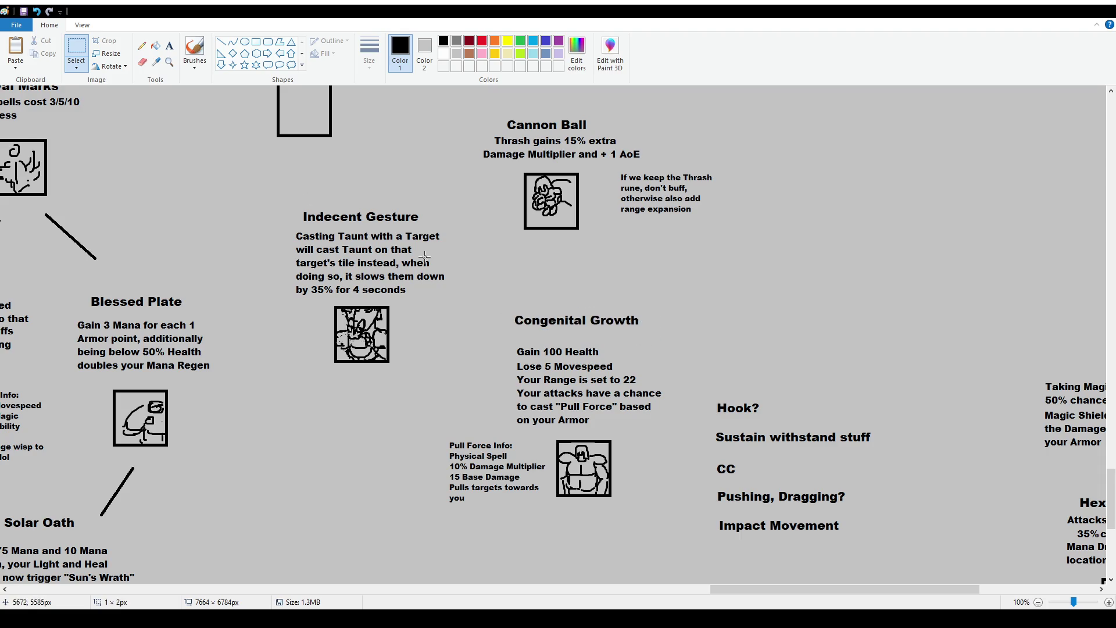
pyautogui.click(169, 45)
pyautogui.moveTo(512, 327); pyautogui.dragTo(633, 347)
pyautogui.write('Gain 15 Health Regen')
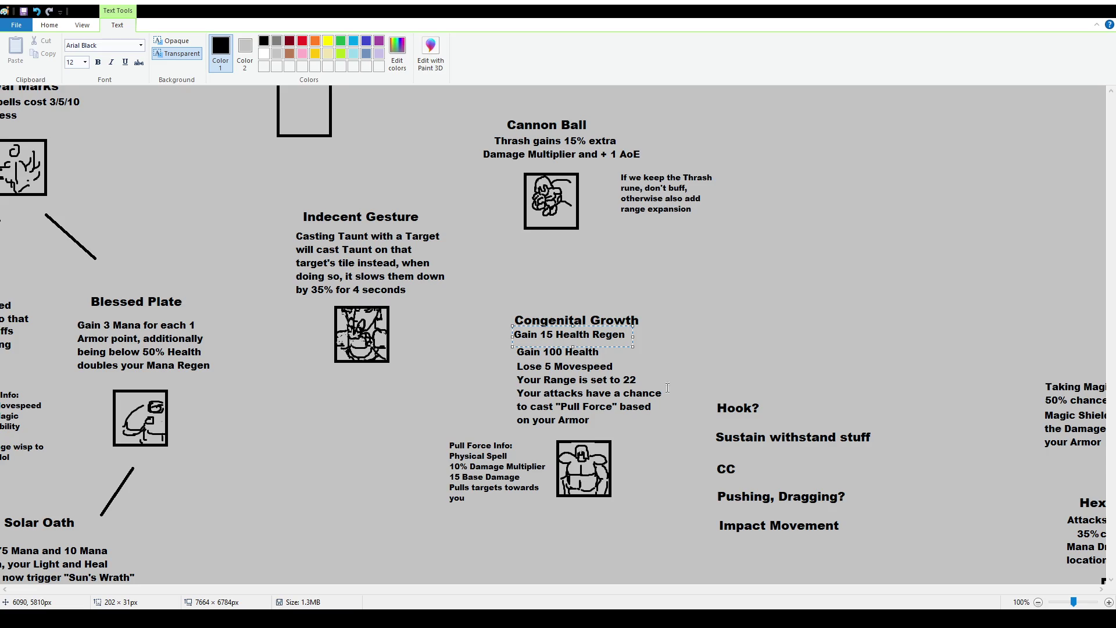
pyautogui.moveTo(612, 327); pyautogui.dragTo(615, 331)
pyautogui.click(639, 320)
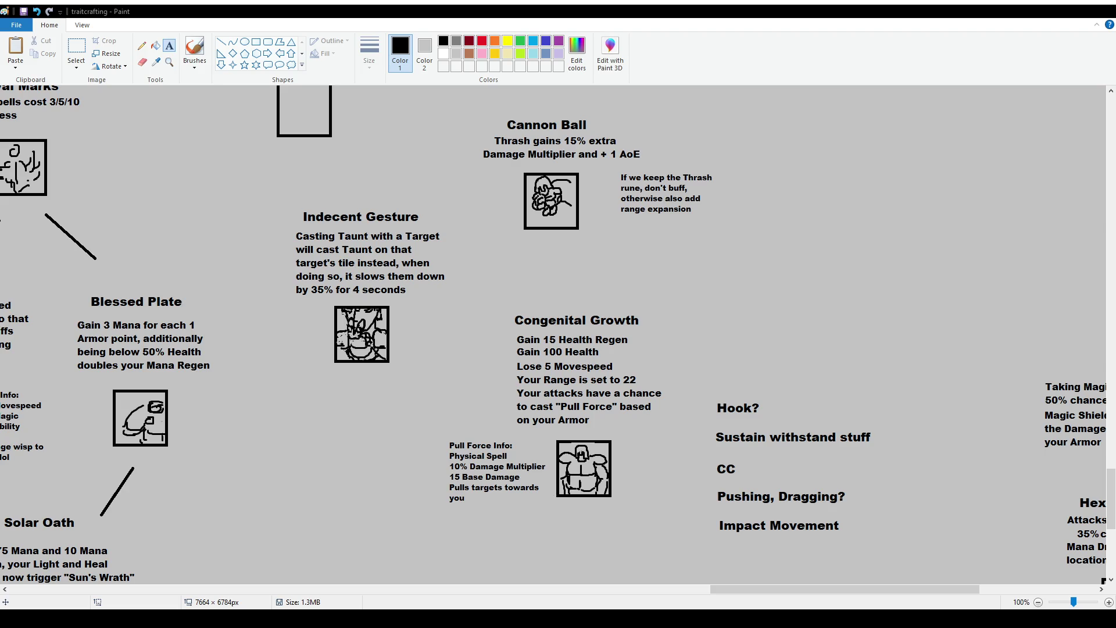
pyautogui.scroll(-1, 624, 458)
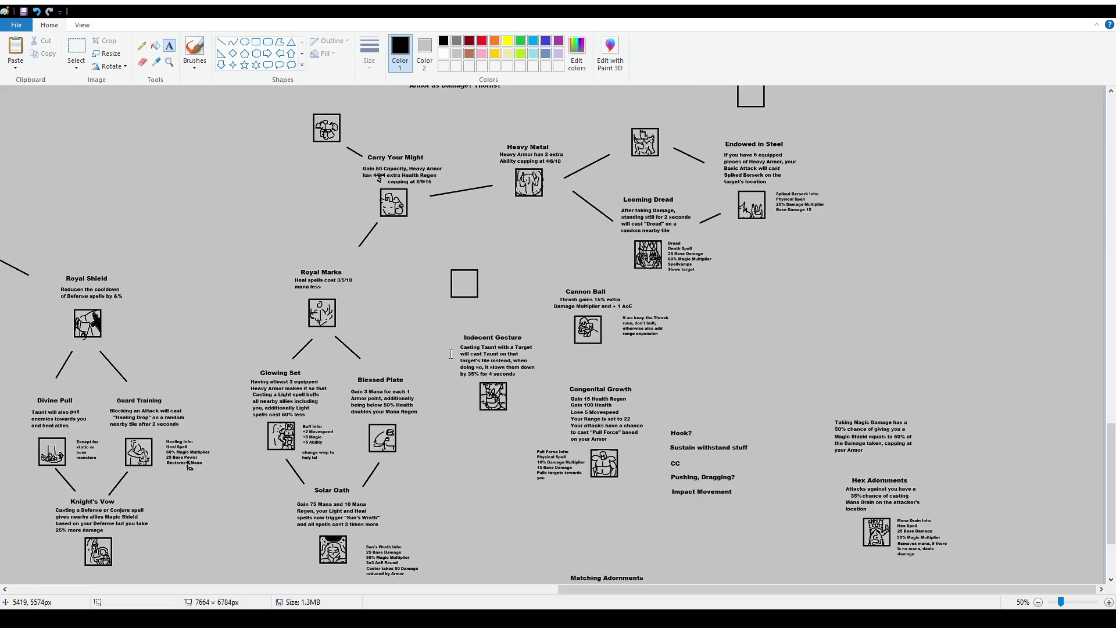
pyautogui.scroll(2, 450, 353)
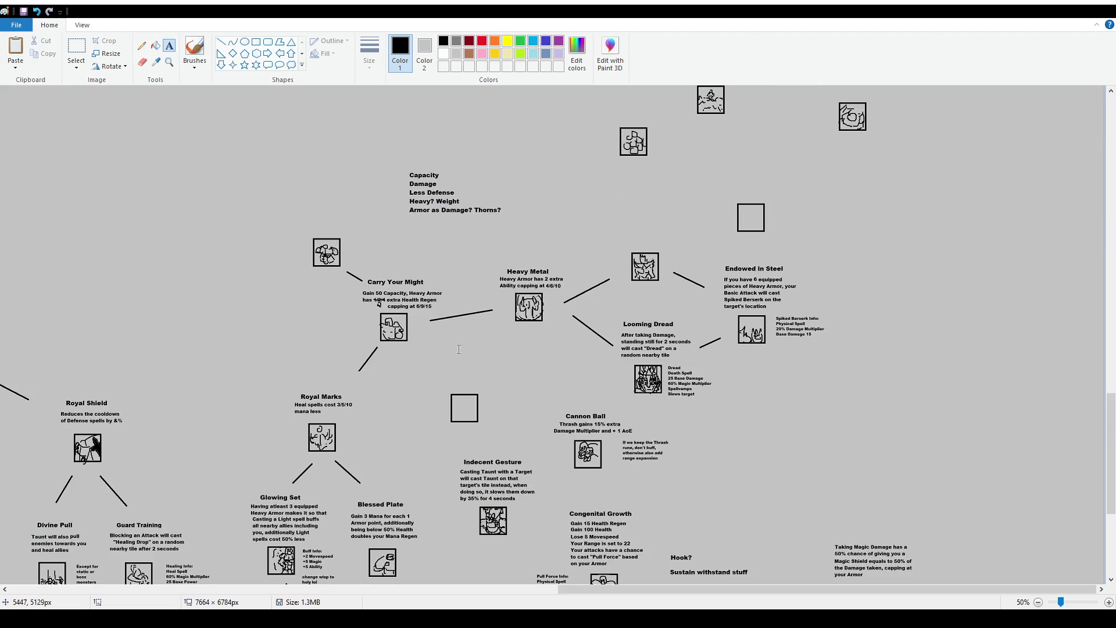
pyautogui.click(187, 54)
pyautogui.scroll(-2, 668, 388)
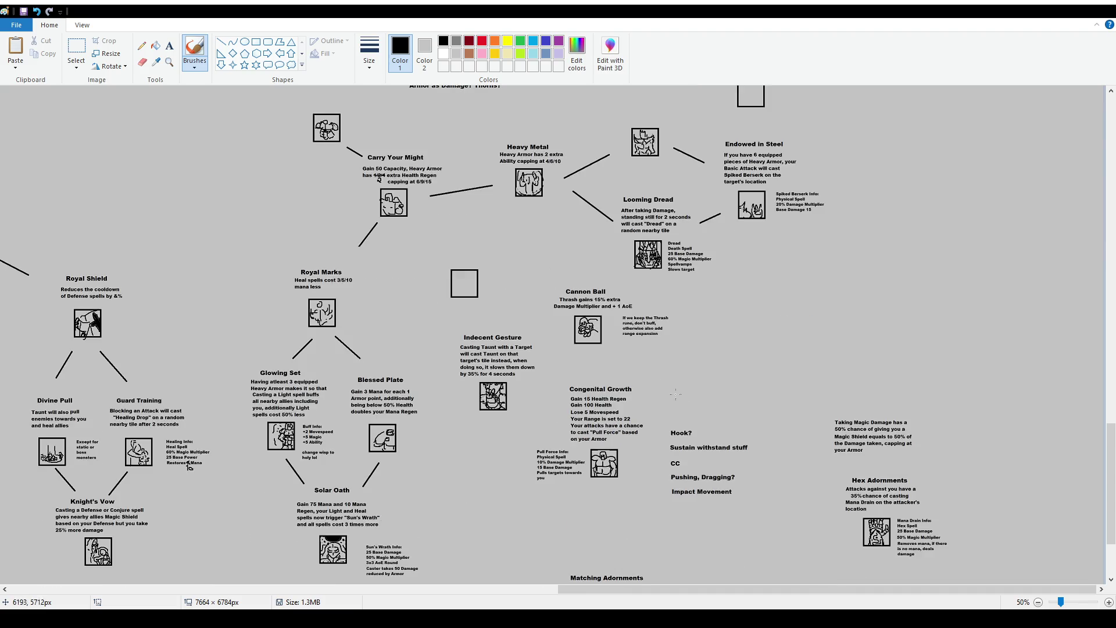
pyautogui.keyDown('ctrl'); pyautogui.scroll(1, 723, 452); pyautogui.keyUp('ctrl')
pyautogui.scroll(-4, 905, 498)
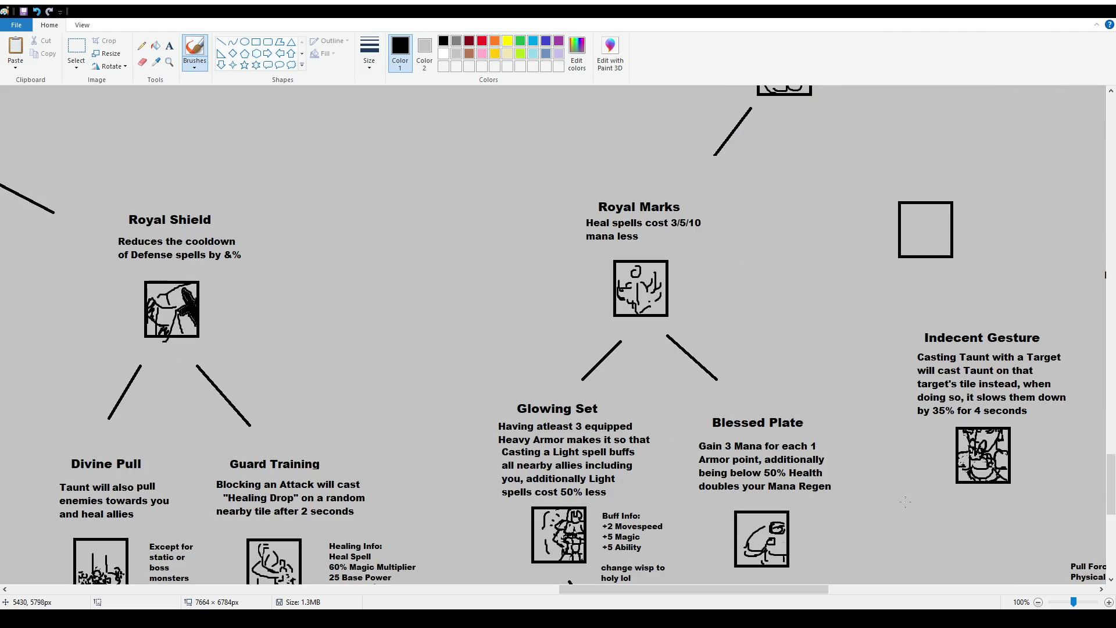
pyautogui.moveTo(814, 591); pyautogui.dragTo(930, 593)
pyautogui.scroll(-2, 749, 403)
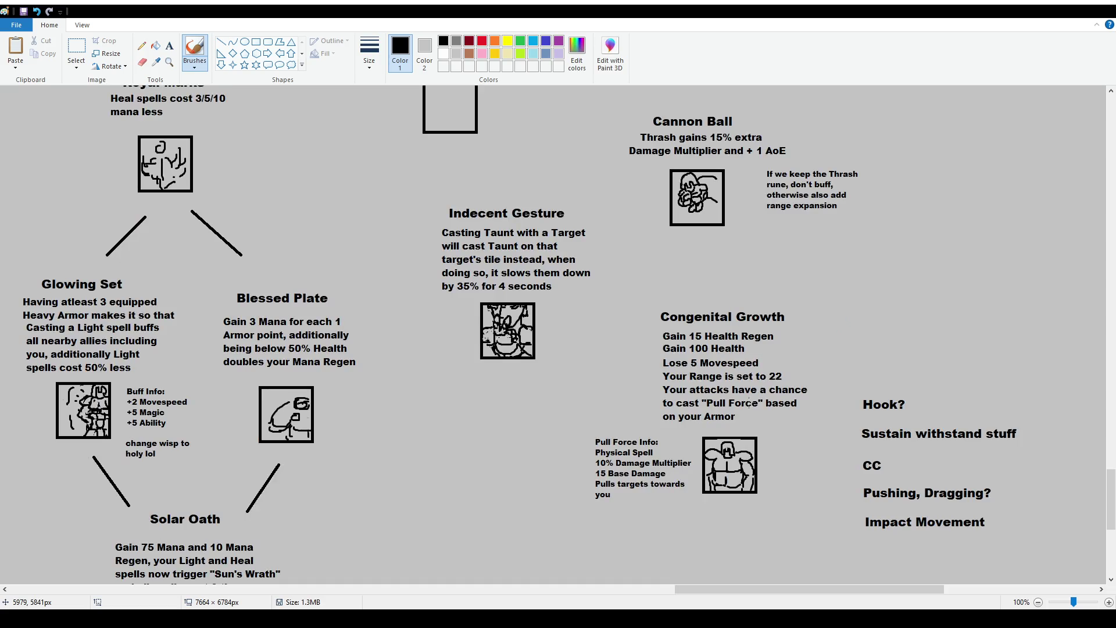
pyautogui.keyDown('ctrl'); pyautogui.scroll(-1, 288, 298); pyautogui.keyUp('ctrl')
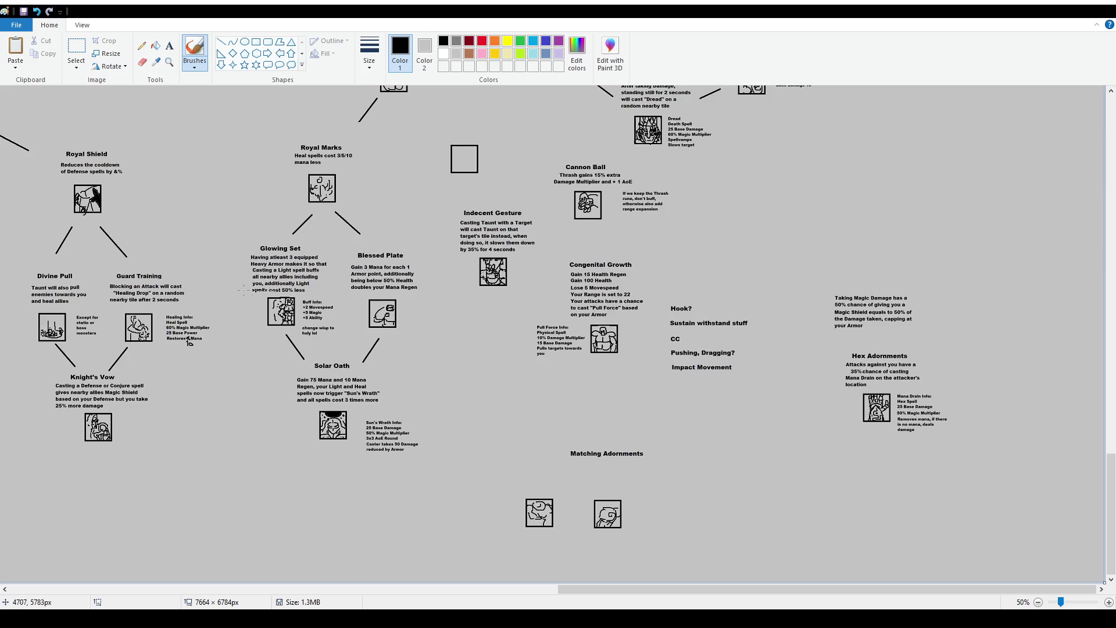
pyautogui.moveTo(242, 212)
pyautogui.mouseDown()
pyautogui.moveTo(407, 465)
pyautogui.moveTo(274, 153)
pyautogui.mouseUp()
pyautogui.scroll(4, 481, 227)
pyautogui.hotkey('ctrl', 'z')
pyautogui.moveTo(494, 253)
pyautogui.mouseDown()
pyautogui.moveTo(511, 381)
pyautogui.moveTo(727, 412)
pyautogui.moveTo(773, 250)
pyautogui.moveTo(579, 239)
pyautogui.moveTo(484, 260)
pyautogui.mouseUp()
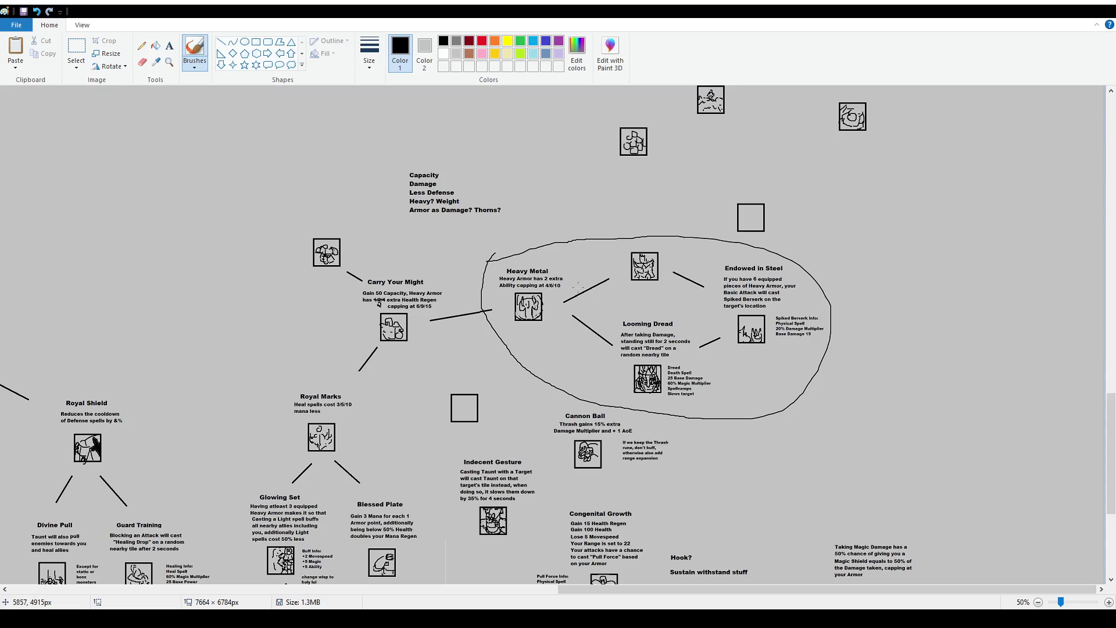
pyautogui.scroll(-2, 578, 284)
pyautogui.hotkey('ctrl', 'z')
pyautogui.moveTo(423, 258)
pyautogui.mouseDown()
pyautogui.moveTo(440, 379)
pyautogui.moveTo(593, 521)
pyautogui.moveTo(668, 407)
pyautogui.moveTo(544, 254)
pyautogui.moveTo(459, 251)
pyautogui.mouseUp()
pyautogui.hotkey('ctrl', 'z')
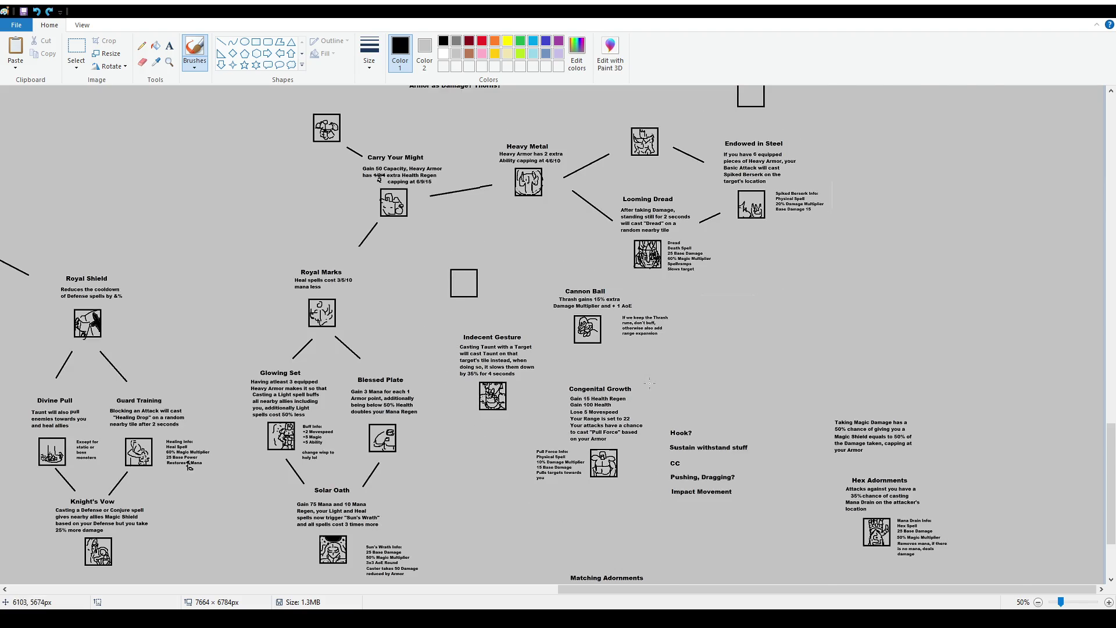
pyautogui.keyDown('ctrl'); pyautogui.scroll(1, 648, 383); pyautogui.keyUp('ctrl')
pyautogui.scroll(-2, 648, 383)
pyautogui.hscroll(5, 648, 382)
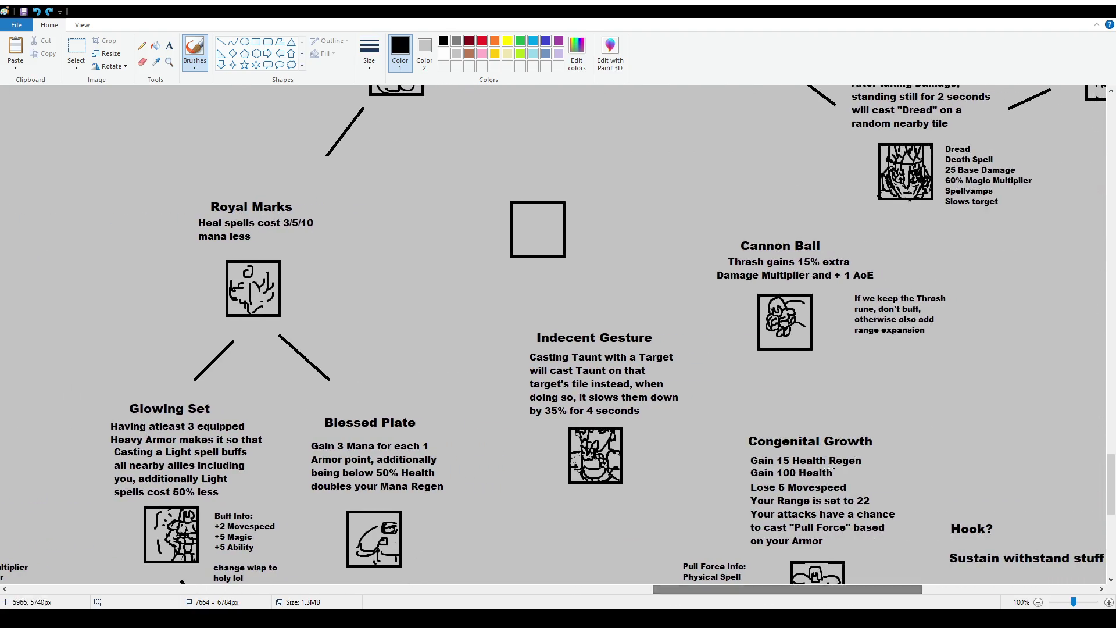
pyautogui.scroll(-2, 832, 470)
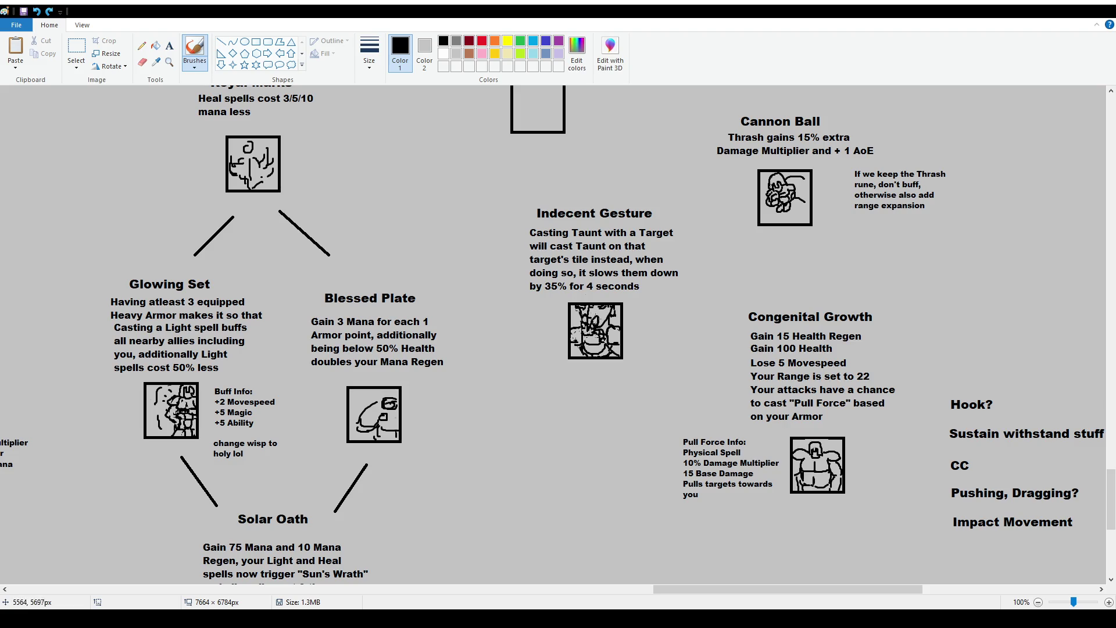
pyautogui.scroll(3, 462, 259)
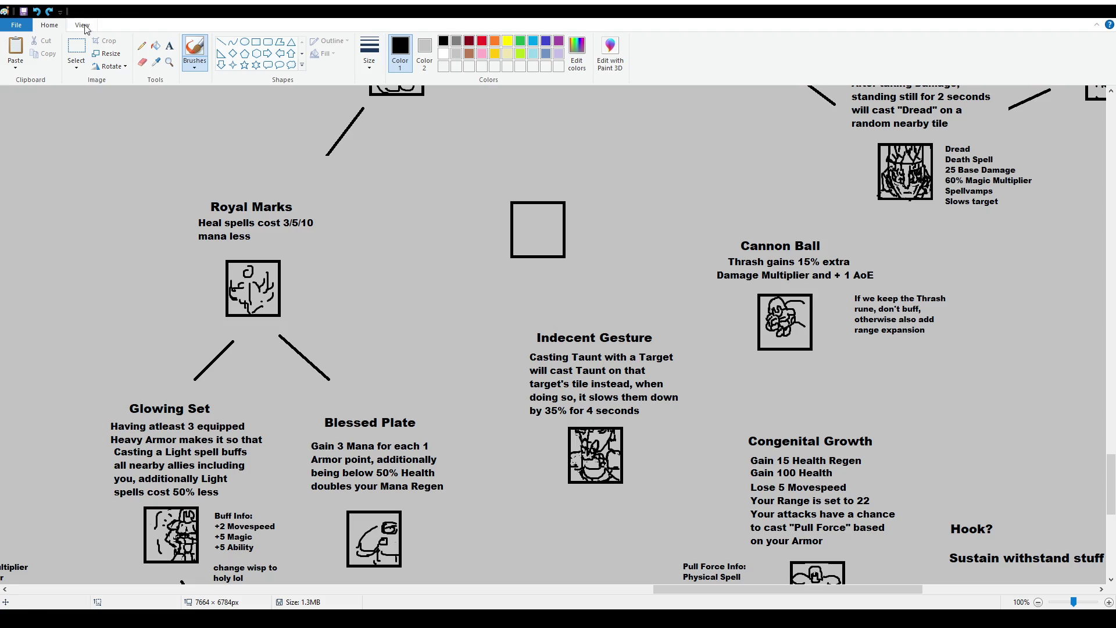
pyautogui.click(220, 42)
# Undo a stray diagonal line, then draw connectors from the empty square to Cannon Ball and Indecent Gesture
pyautogui.scroll(2, 564, 253)
pyautogui.moveTo(440, 238); pyautogui.dragTo(477, 284)
pyautogui.scroll(-2, 668, 302)
pyautogui.hotkey('ctrl', 'z')
pyautogui.moveTo(570, 280); pyautogui.dragTo(570, 317)
pyautogui.moveTo(592, 260); pyautogui.dragTo(662, 268)
# Link Indecent Gesture and Cannon Ball down to Congenital Growth, plus horizontal connector lines lower down
pyautogui.scroll(-2, 744, 318)
pyautogui.moveTo(654, 369); pyautogui.dragTo(691, 382)
pyautogui.moveTo(786, 255); pyautogui.dragTo(790, 293)
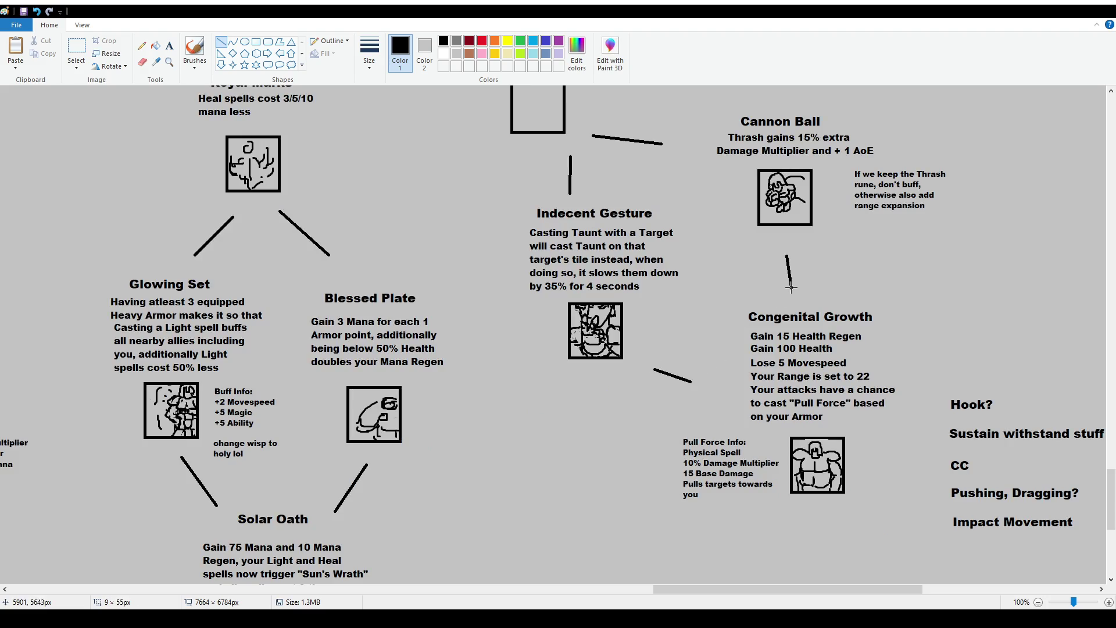
pyautogui.click(874, 313)
pyautogui.moveTo(868, 589); pyautogui.dragTo(959, 589)
pyautogui.scroll(5, 900, 328)
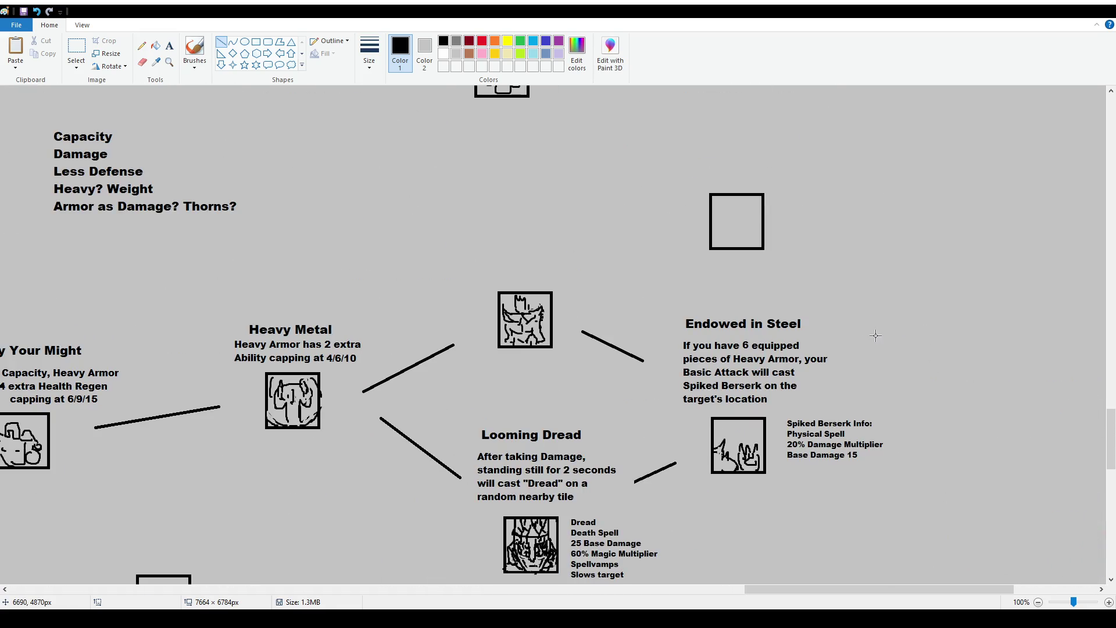
pyautogui.scroll(-10, 874, 337)
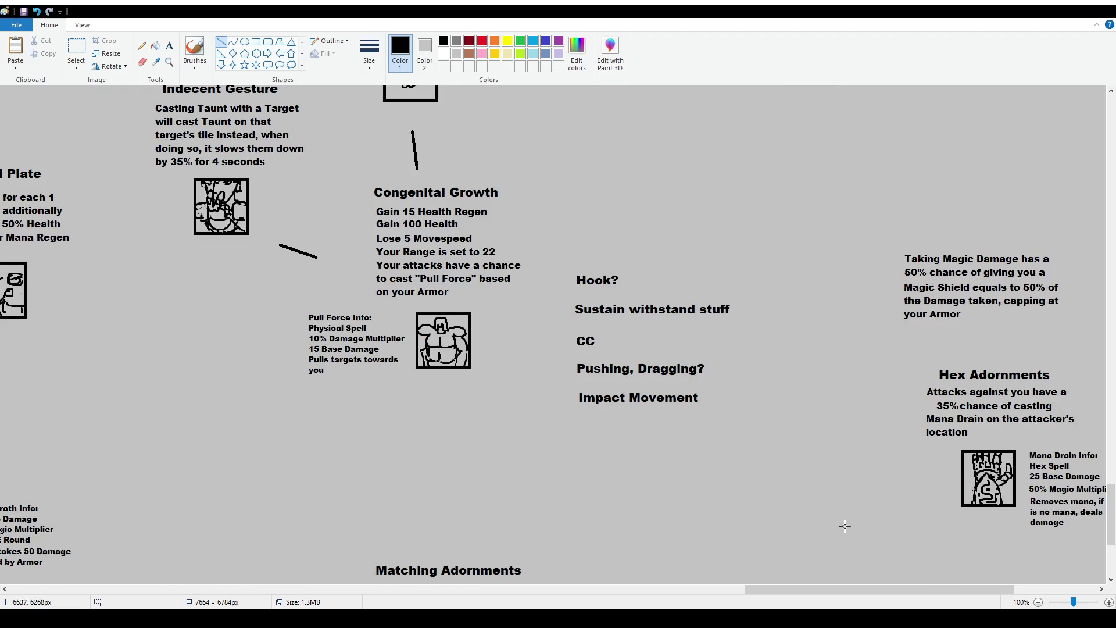
pyautogui.moveTo(808, 588); pyautogui.dragTo(770, 588)
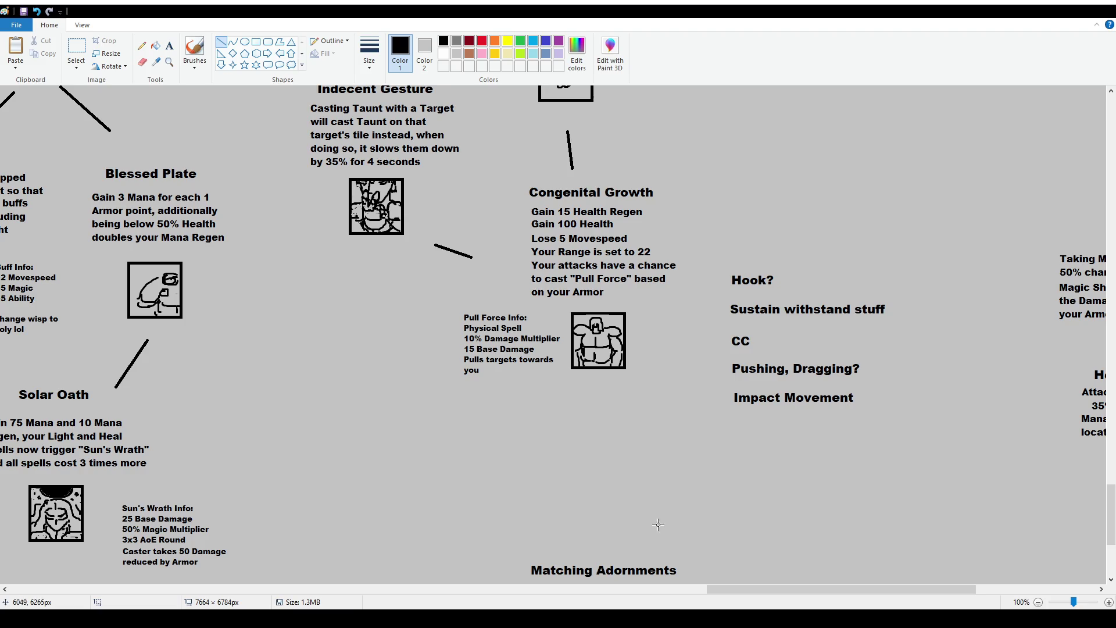
# Box-select the vertical line beneath the empty square and remove it
pyautogui.scroll(4, 581, 511)
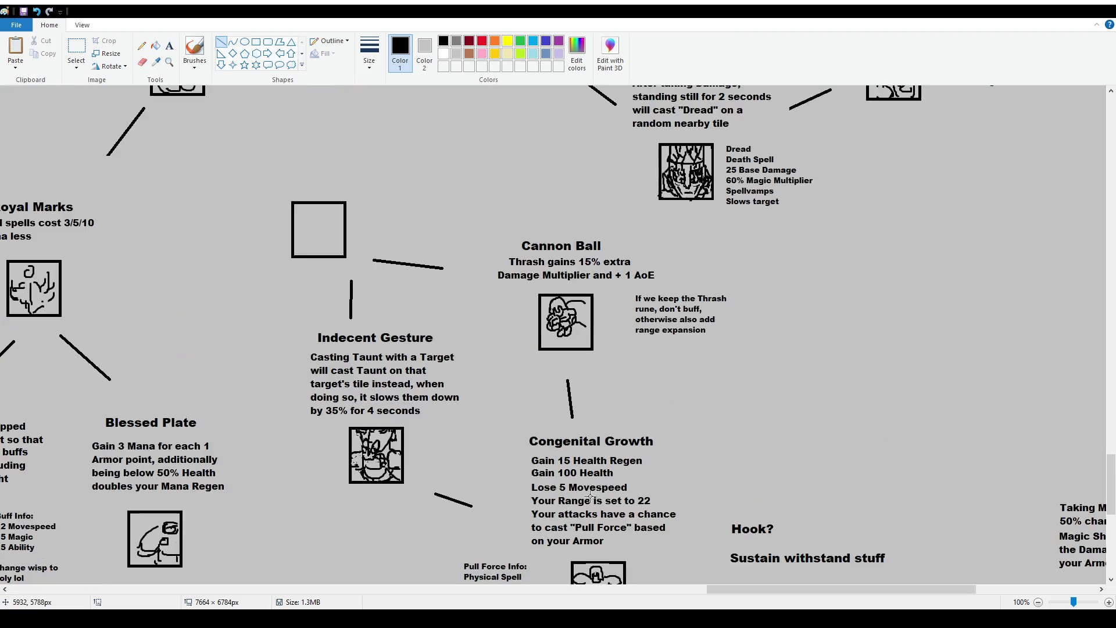
pyautogui.click(76, 48)
pyautogui.moveTo(335, 274); pyautogui.dragTo(365, 315)
pyautogui.hotkey('ctrl', 'z')
pyautogui.click(221, 42)
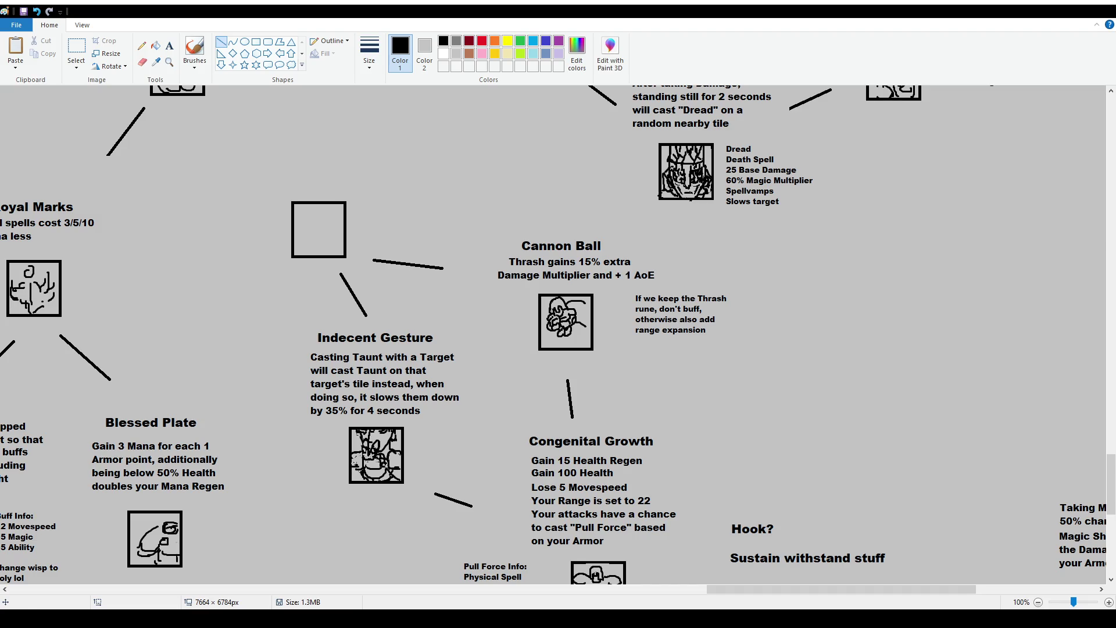
pyautogui.scroll(-2, 542, 427)
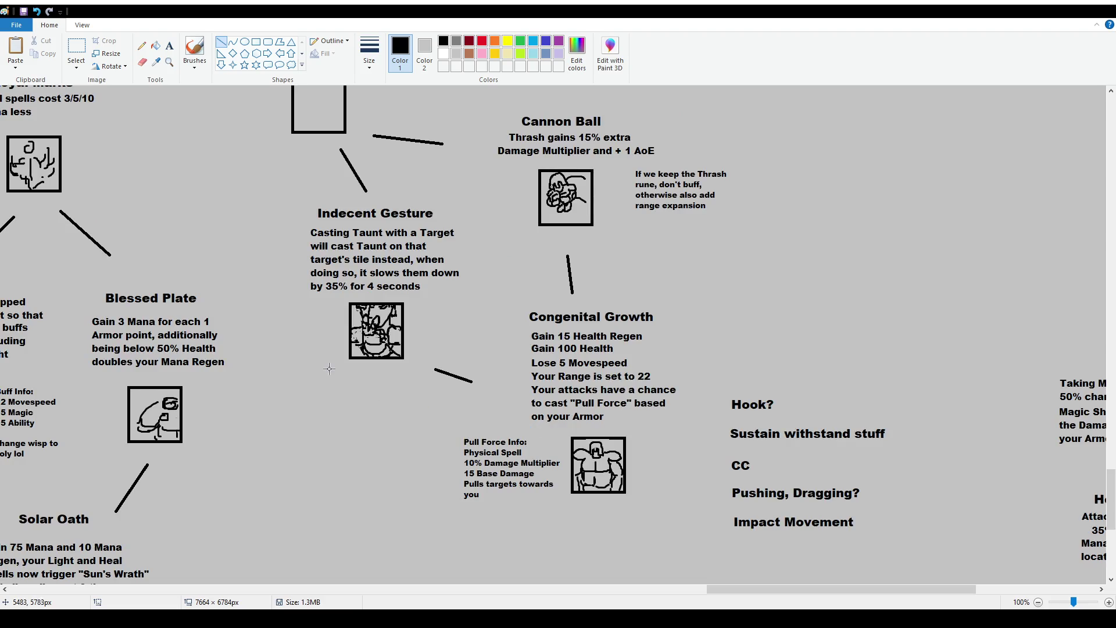
pyautogui.scroll(4, 329, 372)
pyautogui.click(194, 51)
pyautogui.click(77, 48)
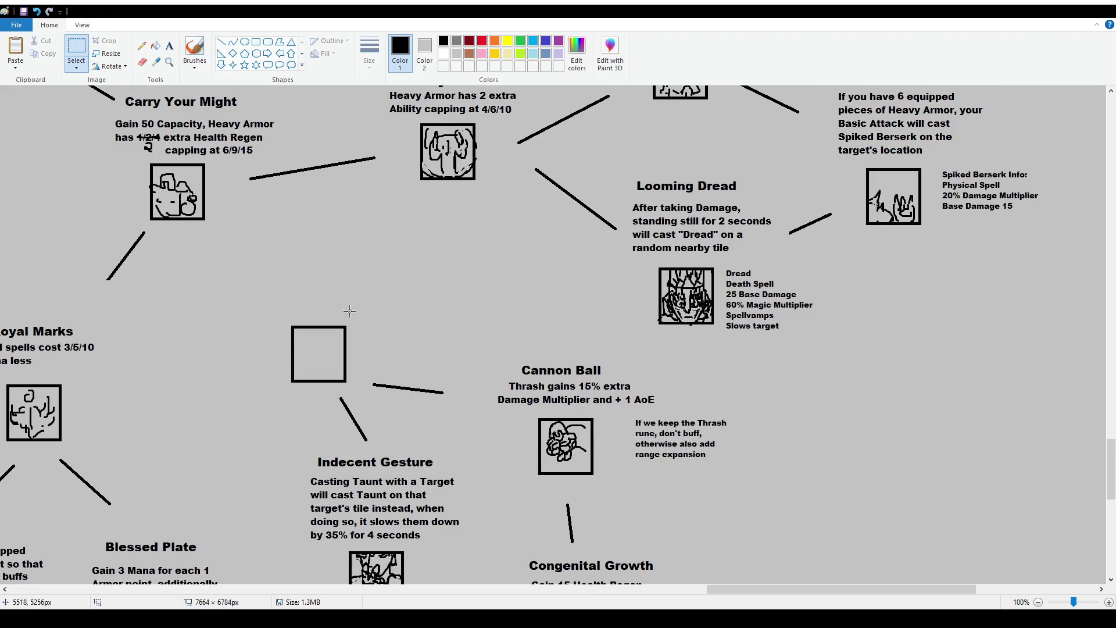
# Start a size-16 text box above the empty square, then discard it empty
pyautogui.click(169, 46)
pyautogui.moveTo(247, 235)
pyautogui.mouseDown()
pyautogui.moveTo(378, 316)
pyautogui.moveTo(401, 317)
pyautogui.mouseUp()
pyautogui.write('16')
pyautogui.press('Return')
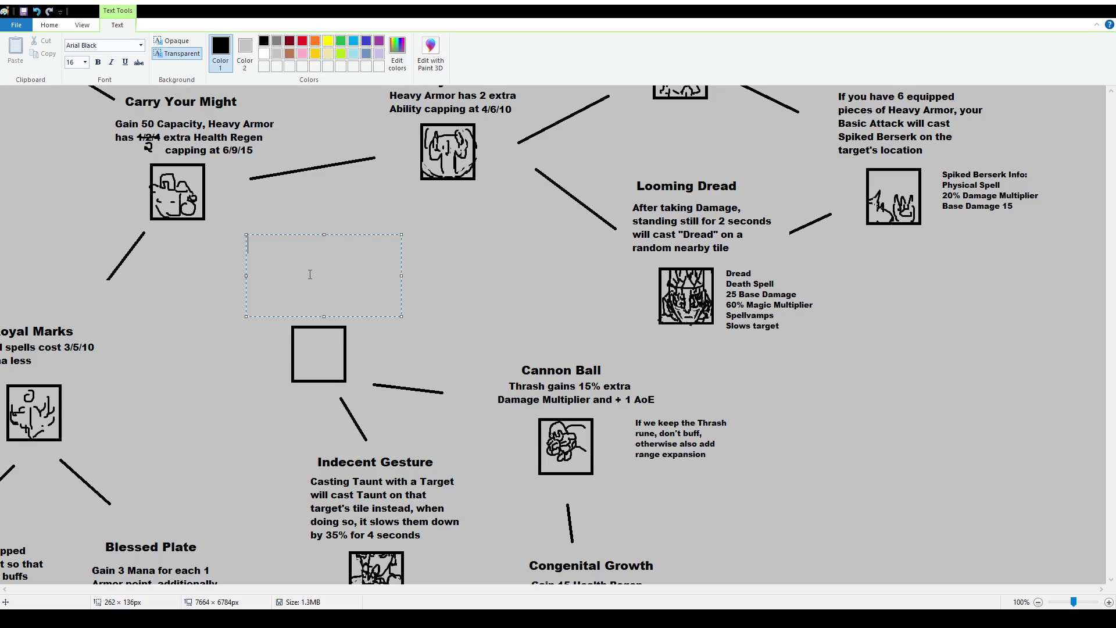
pyautogui.press('Escape')
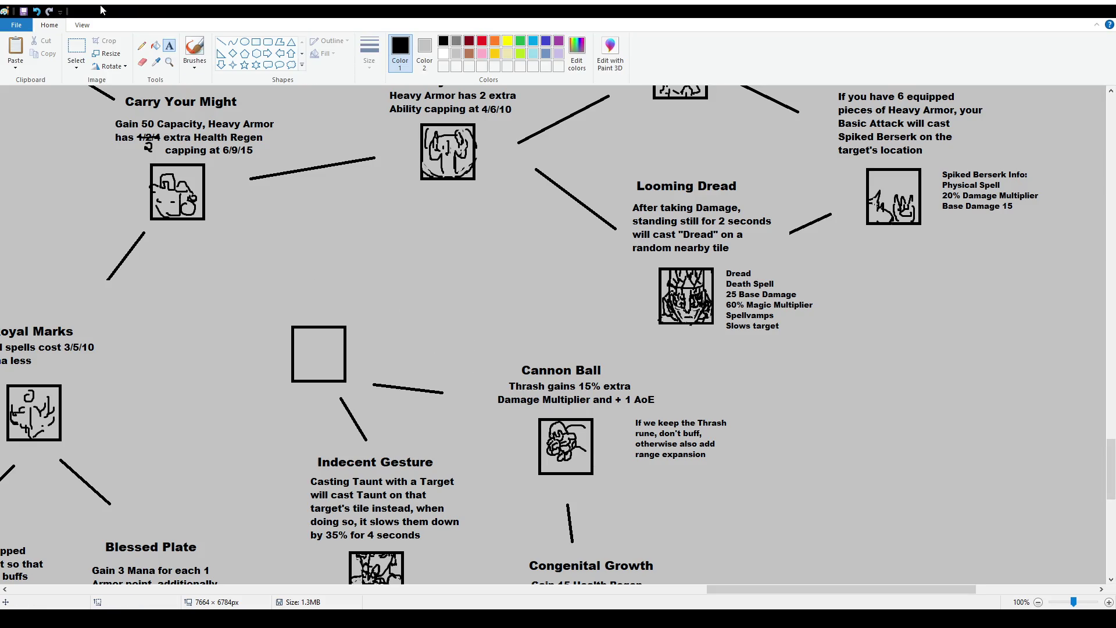
# Move the Cannon Ball block higher, then shift its description slightly back down
pyautogui.click(77, 48)
pyautogui.moveTo(490, 350)
pyautogui.mouseDown()
pyautogui.moveTo(666, 410)
pyautogui.moveTo(647, 385)
pyautogui.mouseUp()
pyautogui.click(645, 456)
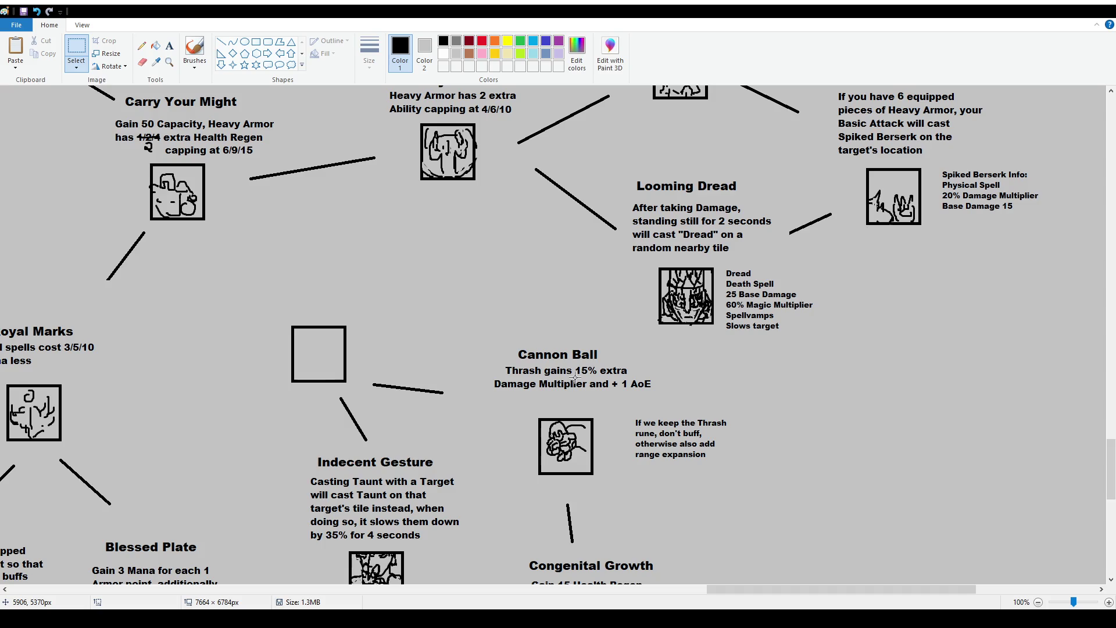
pyautogui.moveTo(492, 355); pyautogui.dragTo(669, 410)
pyautogui.click(732, 411)
pyautogui.moveTo(483, 362); pyautogui.dragTo(663, 399)
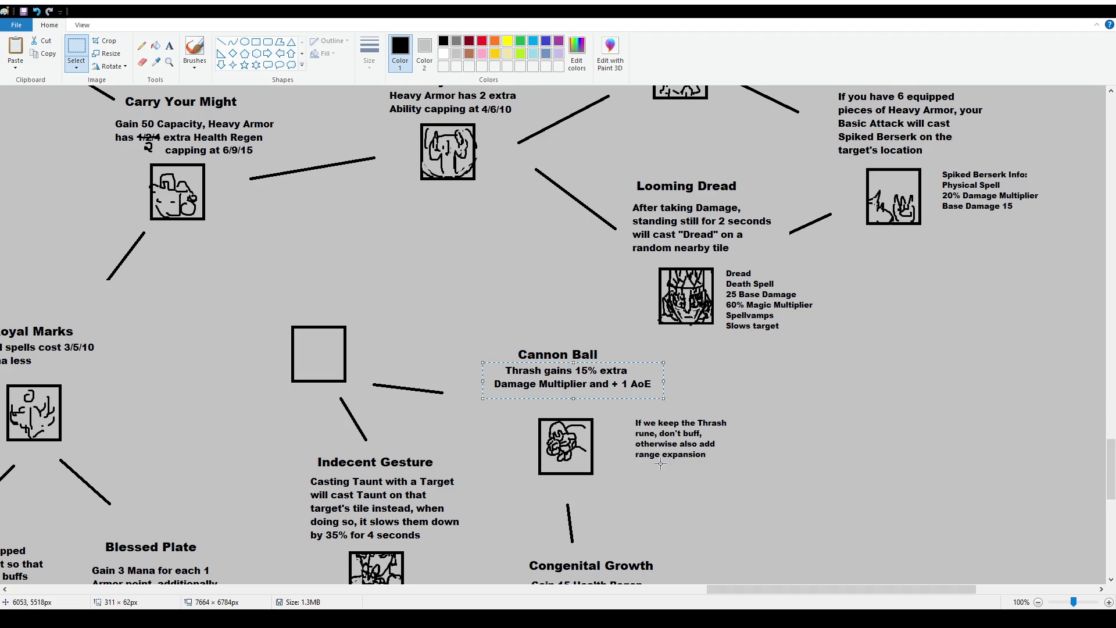
pyautogui.moveTo(623, 375); pyautogui.dragTo(620, 389)
pyautogui.click(170, 47)
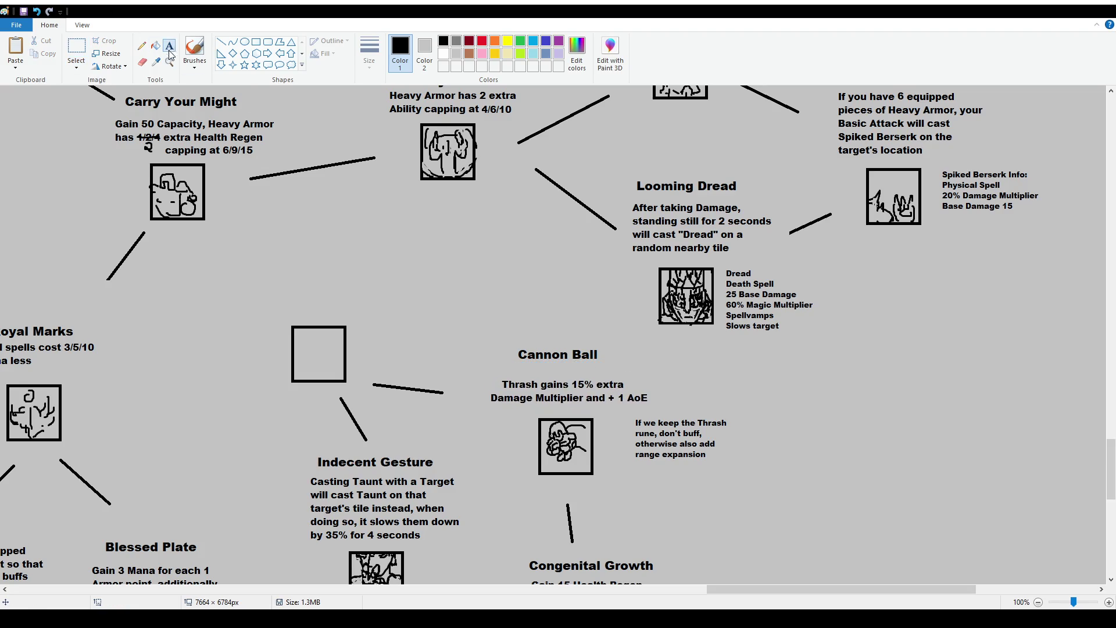
# Discard an empty text box and type the word 'that' left of the Thrash description
pyautogui.moveTo(507, 362); pyautogui.dragTo(647, 380)
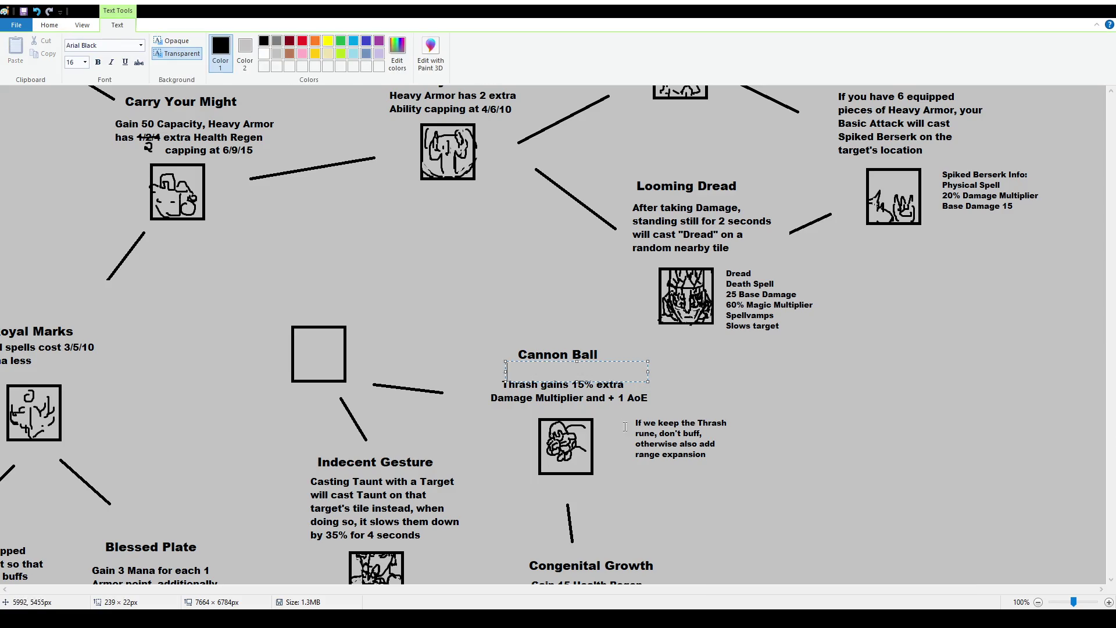
pyautogui.click(77, 63)
pyautogui.hotkey('ctrl', 'z')
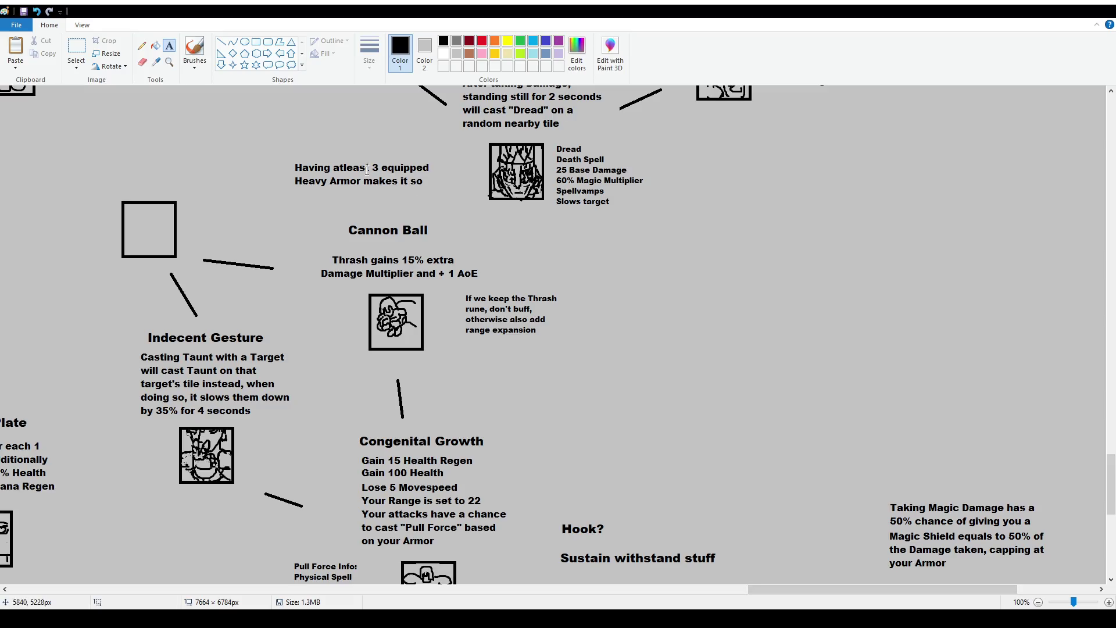
pyautogui.click(82, 46)
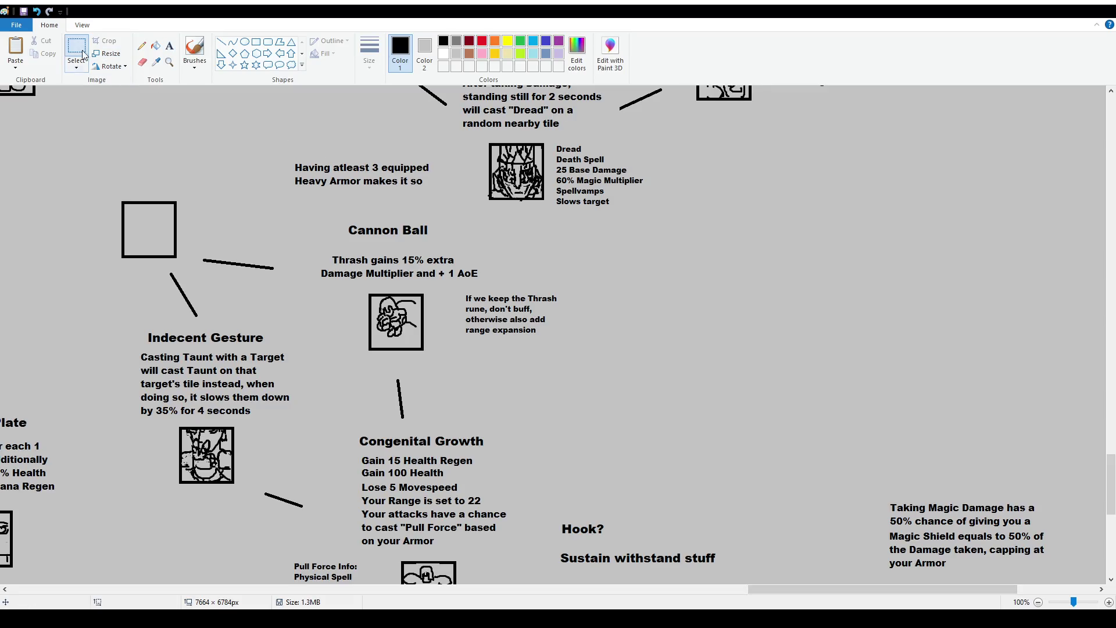
pyautogui.click(169, 46)
pyautogui.moveTo(299, 251); pyautogui.dragTo(324, 261)
pyautogui.write('that')
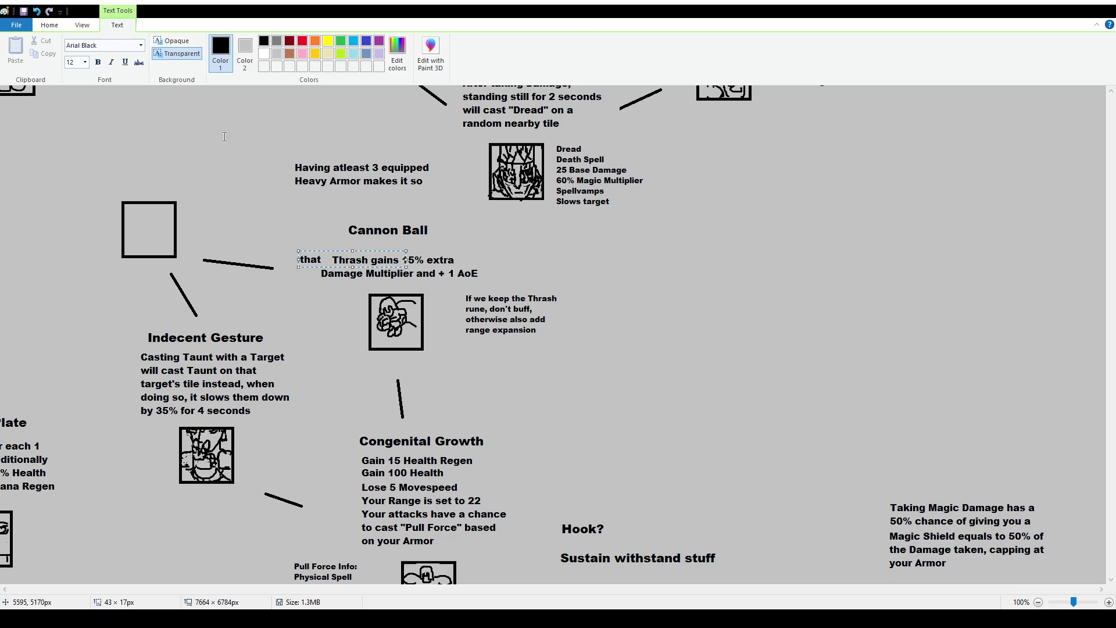
pyautogui.click(218, 135)
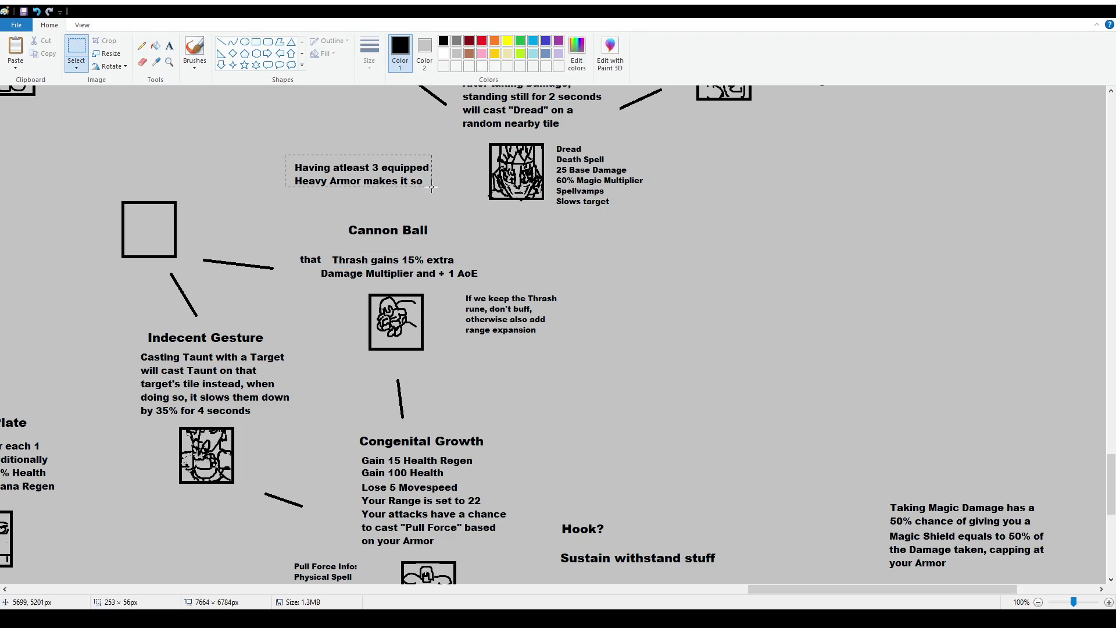
# Move the Cannon Ball heading block down and to the right
pyautogui.moveTo(341, 222)
pyautogui.mouseDown()
pyautogui.moveTo(433, 241)
pyautogui.moveTo(386, 127)
pyautogui.moveTo(388, 156)
pyautogui.mouseUp()
pyautogui.click(376, 217)
pyautogui.moveTo(278, 136)
pyautogui.mouseDown()
pyautogui.moveTo(432, 189)
pyautogui.moveTo(448, 241)
pyautogui.mouseUp()
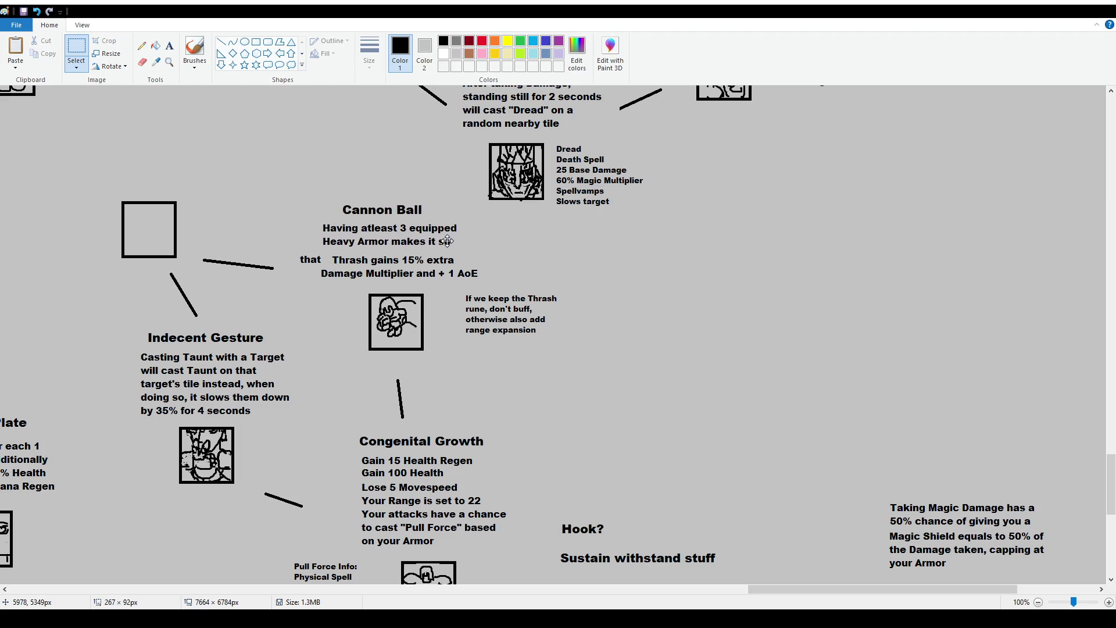
pyautogui.click(297, 254)
# Nudge the word 'that' so it sits beside 'Thrash gains 15% extra'
pyautogui.moveTo(297, 253); pyautogui.dragTo(324, 266)
pyautogui.press('Right')
pyautogui.press('Right')
pyautogui.press('Right')
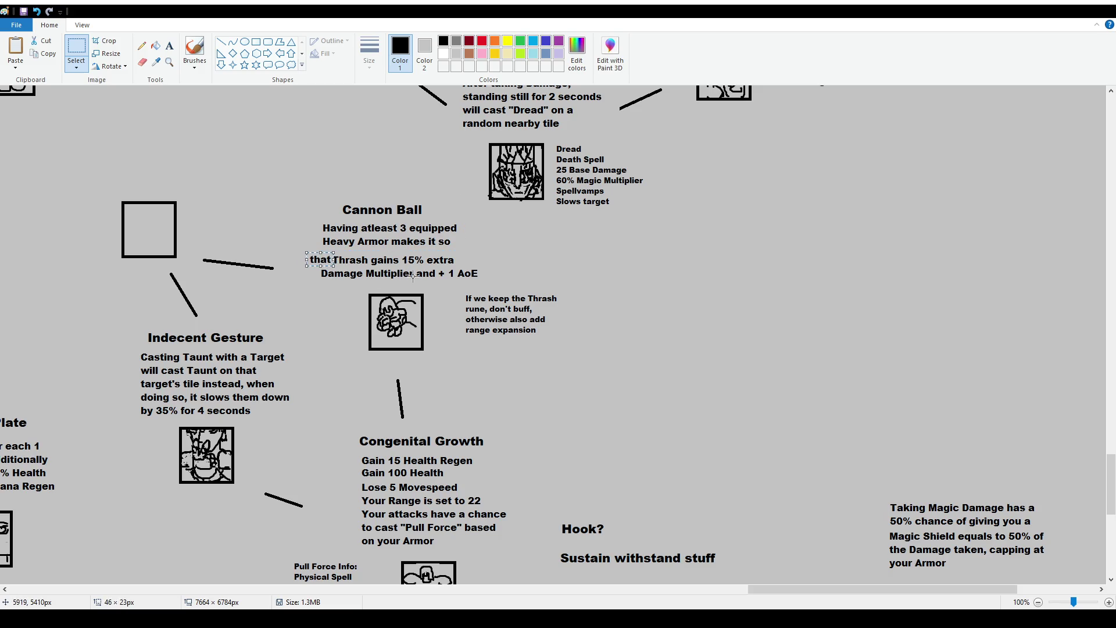
pyautogui.click(495, 253)
pyautogui.hotkey('ctrl', 'z')
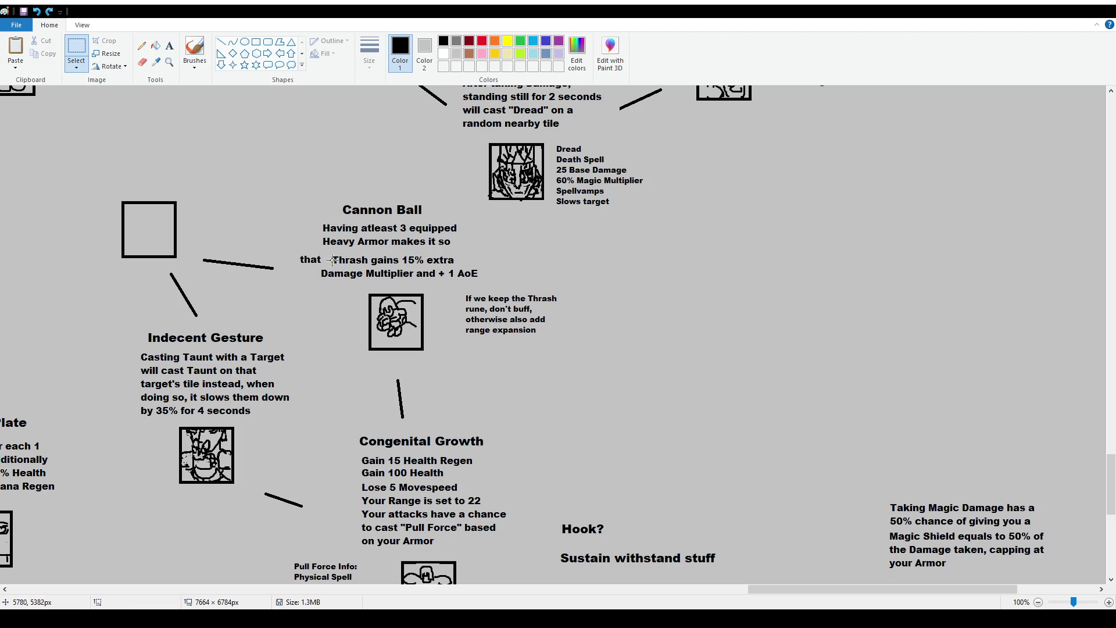
pyautogui.moveTo(294, 254); pyautogui.dragTo(321, 267)
pyautogui.press('Right')
pyautogui.press('Right')
pyautogui.press('Right')
pyautogui.press('Left')
pyautogui.press('Left')
pyautogui.press('Left')
pyautogui.click(349, 275)
# Select the Cannon Ball title with its description and nudge it down
pyautogui.moveTo(312, 222)
pyautogui.mouseDown()
pyautogui.moveTo(439, 256)
pyautogui.moveTo(465, 246)
pyautogui.mouseUp()
pyautogui.moveTo(304, 192); pyautogui.dragTo(463, 249)
pyautogui.press('Down')
pyautogui.press('Down')
pyautogui.press('Down')
pyautogui.press('Left')
pyautogui.press('Escape')
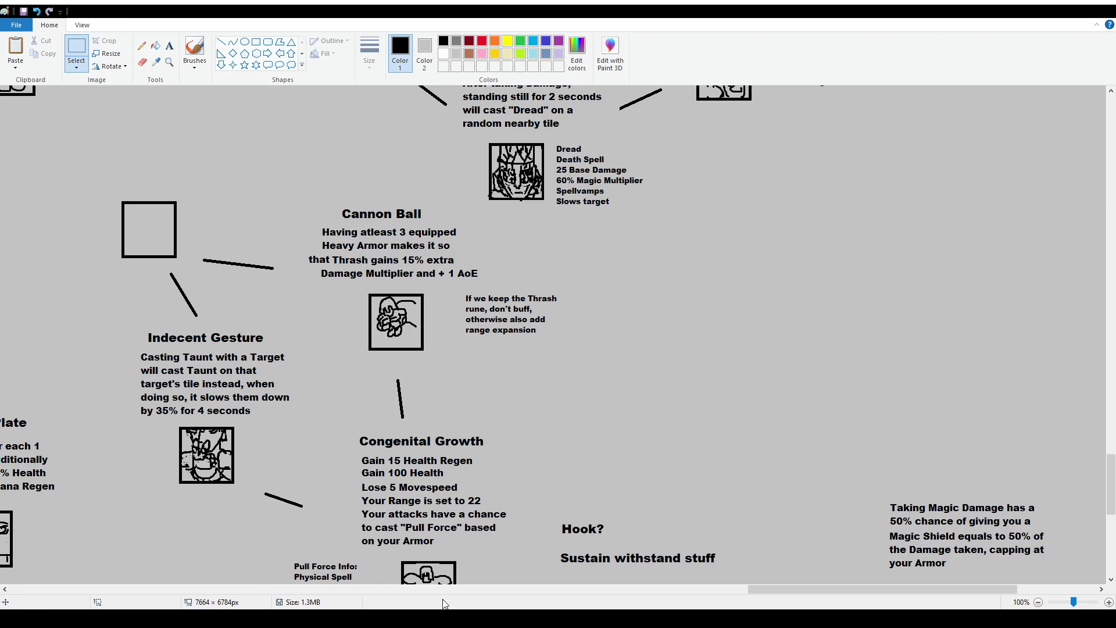
# Mark out a text box above the empty square under Carry Your Might, keeping 12 pt font
pyautogui.scroll(-6, 475, 431)
pyautogui.scroll(8, 475, 432)
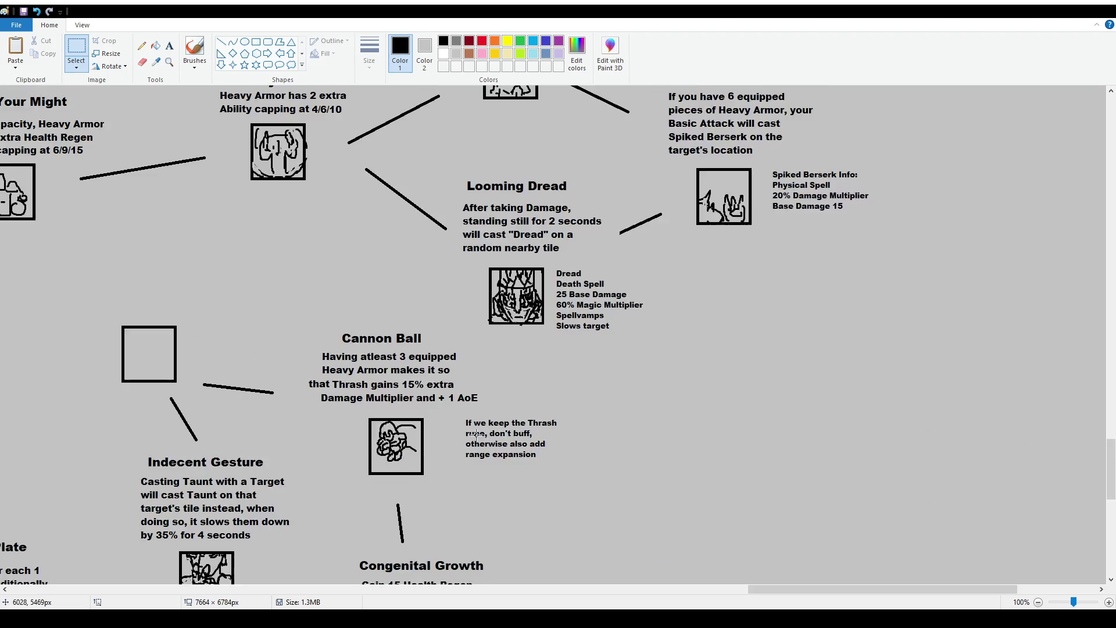
pyautogui.scroll(-6, 432, 397)
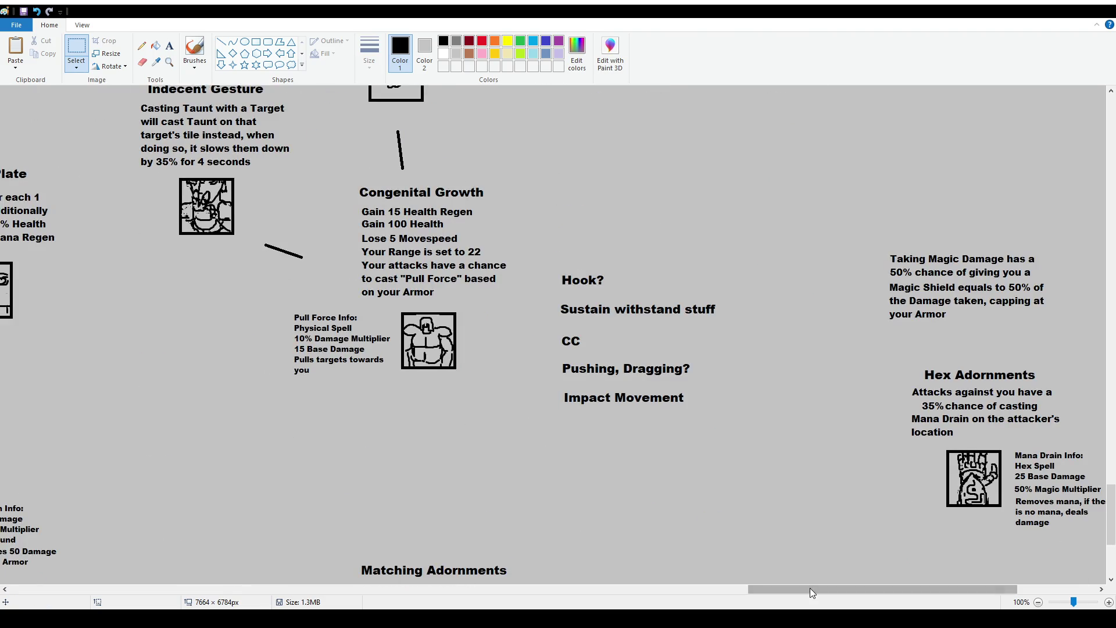
pyautogui.moveTo(808, 590); pyautogui.dragTo(713, 597)
pyautogui.scroll(4, 652, 434)
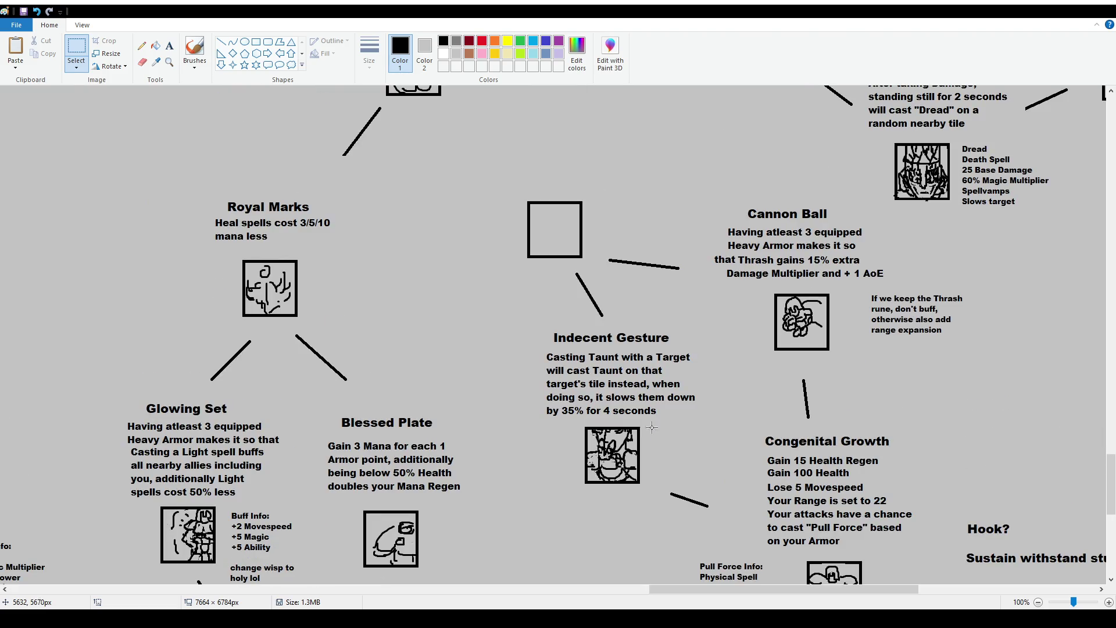
pyautogui.scroll(2, 510, 224)
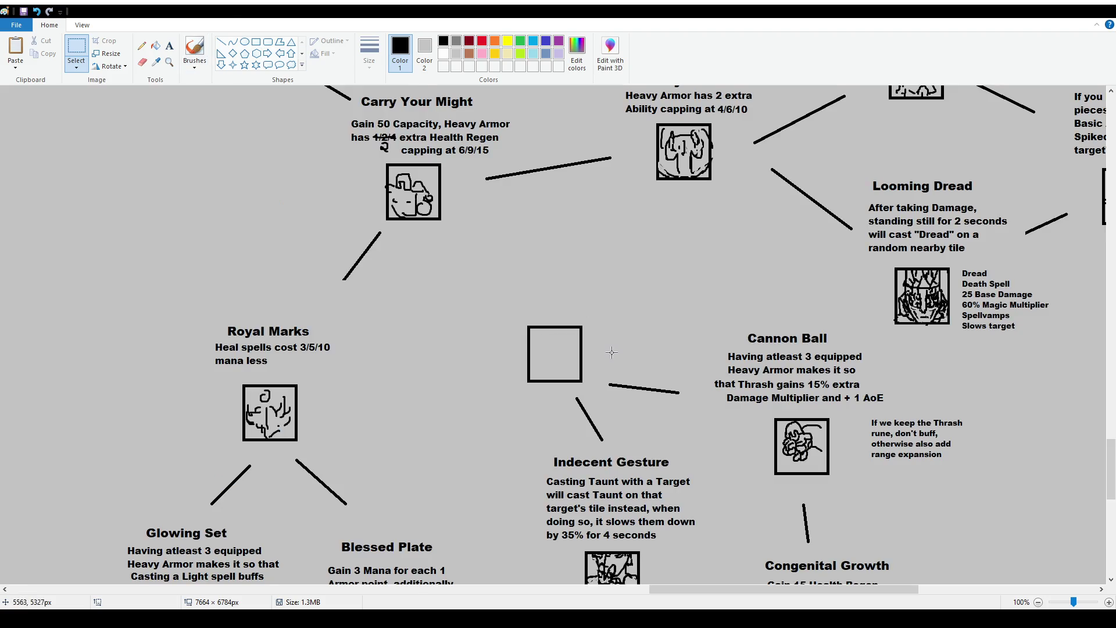
pyautogui.scroll(-2, 611, 351)
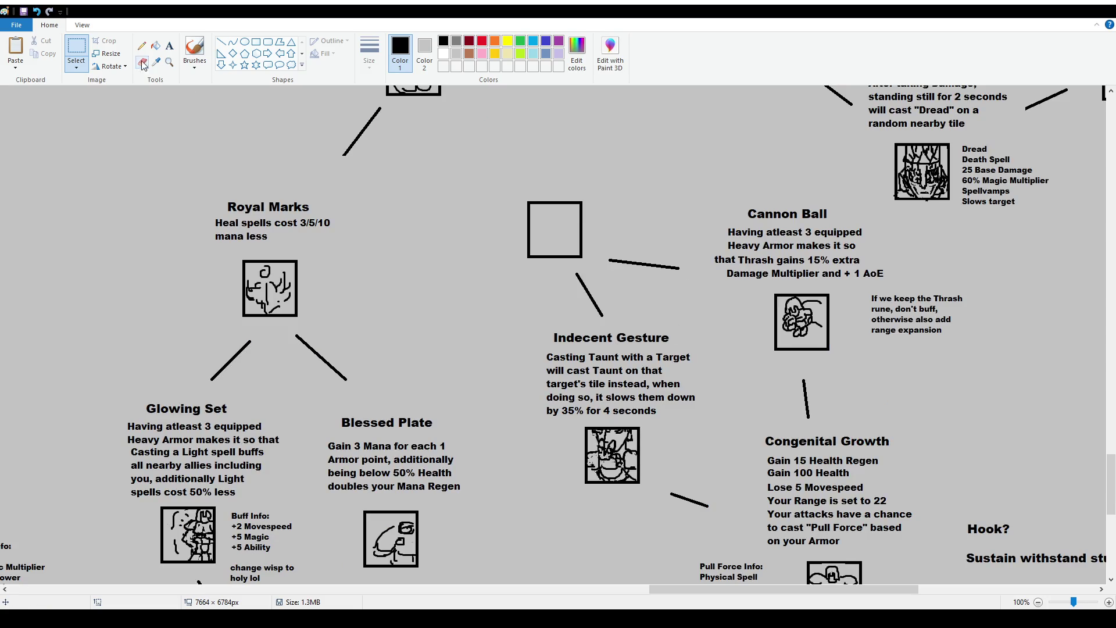
pyautogui.scroll(-4, 558, 421)
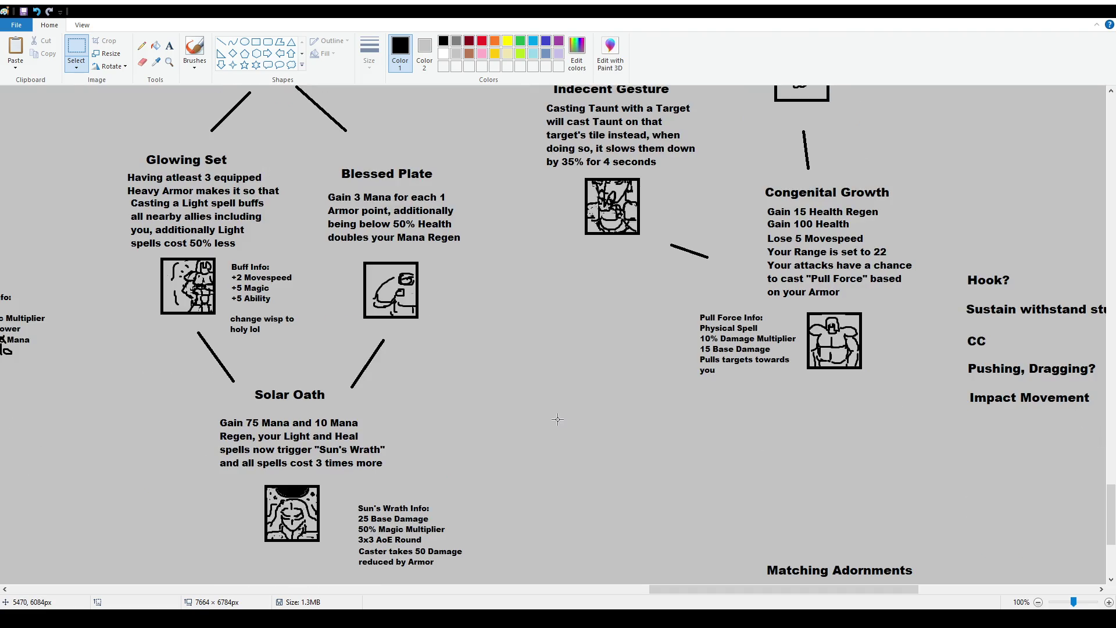
pyautogui.scroll(6, 559, 419)
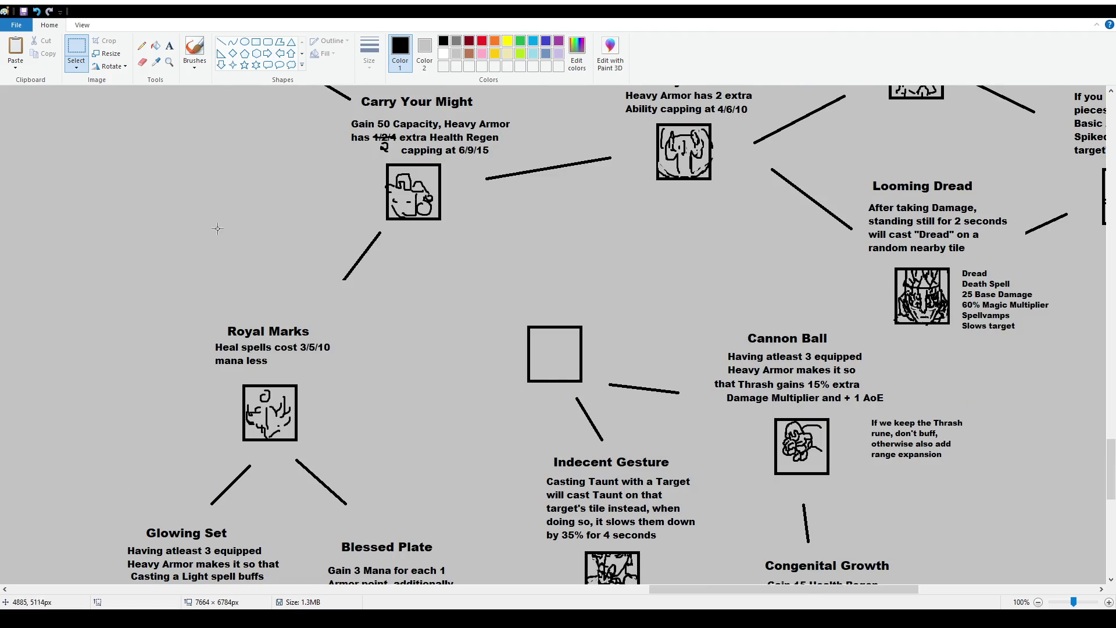
pyautogui.click(169, 51)
pyautogui.moveTo(479, 228); pyautogui.dragTo(636, 317)
pyautogui.click(86, 64)
pyautogui.press('Return')
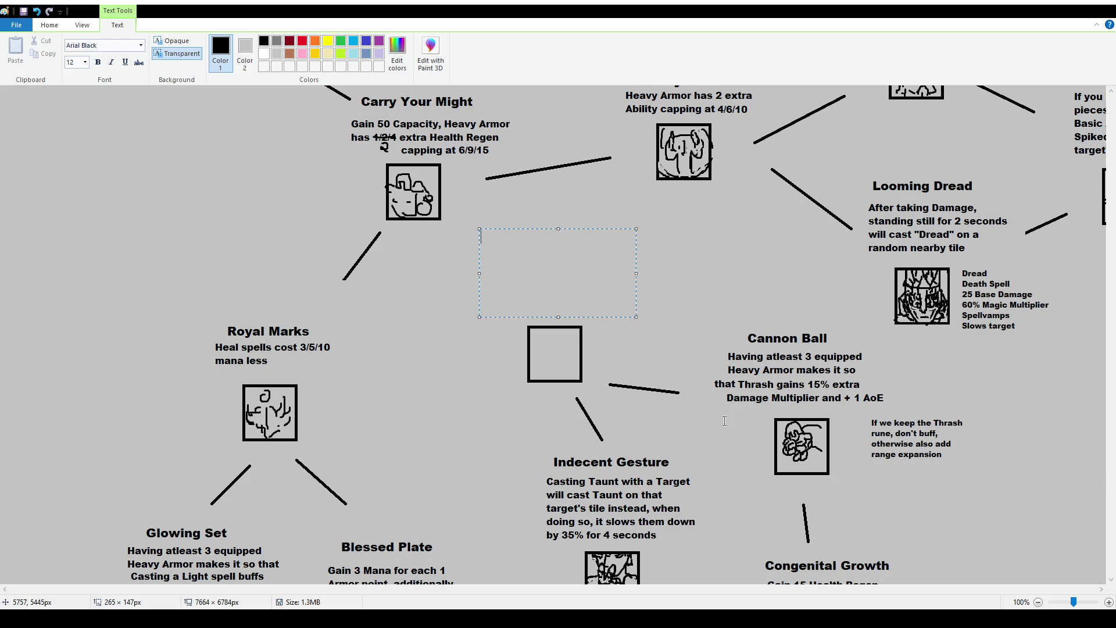
# Replace the old box with a new one reading 'Taking Damage has a 10/15/25% chance of giving you a Shield based on your Armor'
pyautogui.click(1069, 401)
pyautogui.keyDown('ctrl'); pyautogui.scroll(-1, 937, 429); pyautogui.keyUp('ctrl')
pyautogui.scroll(-2, 937, 429)
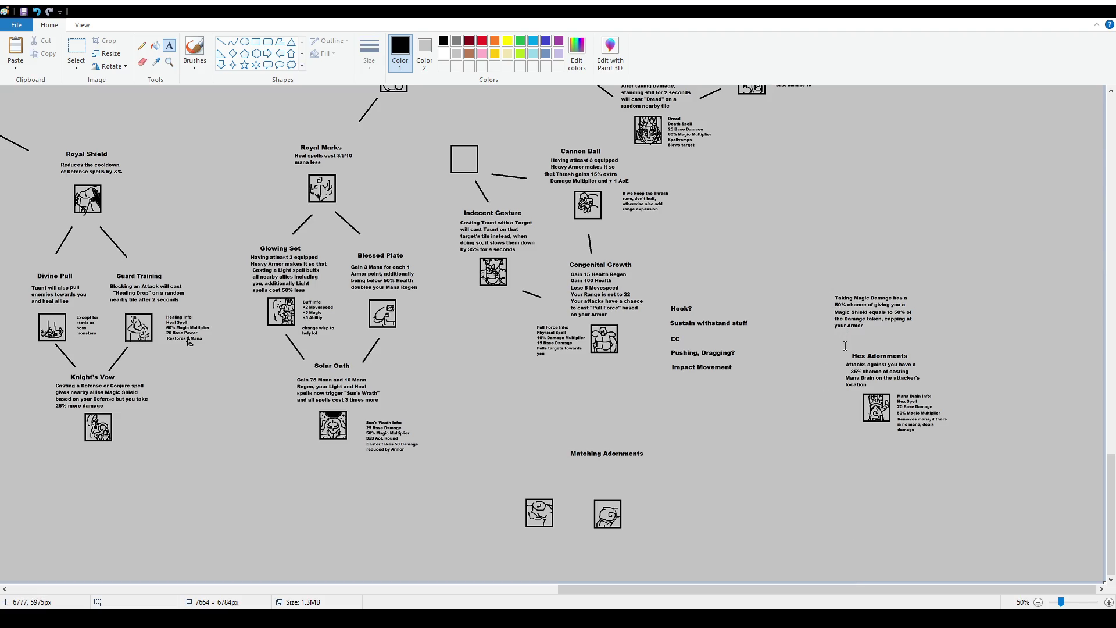
pyautogui.scroll(2, 843, 347)
pyautogui.keyDown('ctrl'); pyautogui.scroll(1, 825, 395); pyautogui.keyUp('ctrl')
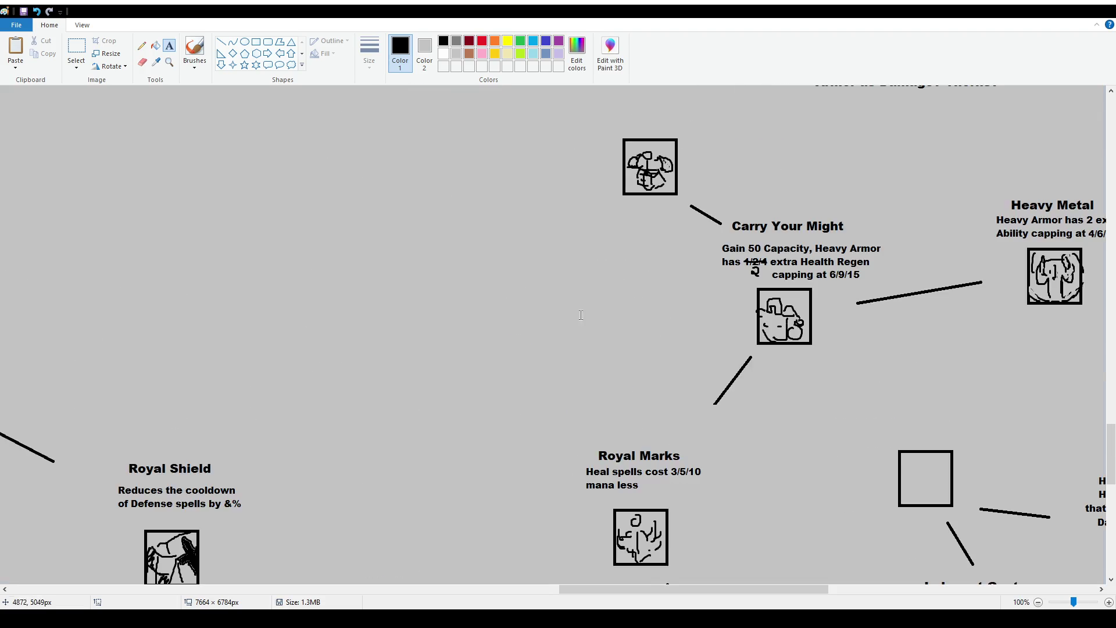
pyautogui.scroll(-3, 785, 476)
pyautogui.hscroll(5, 737, 600)
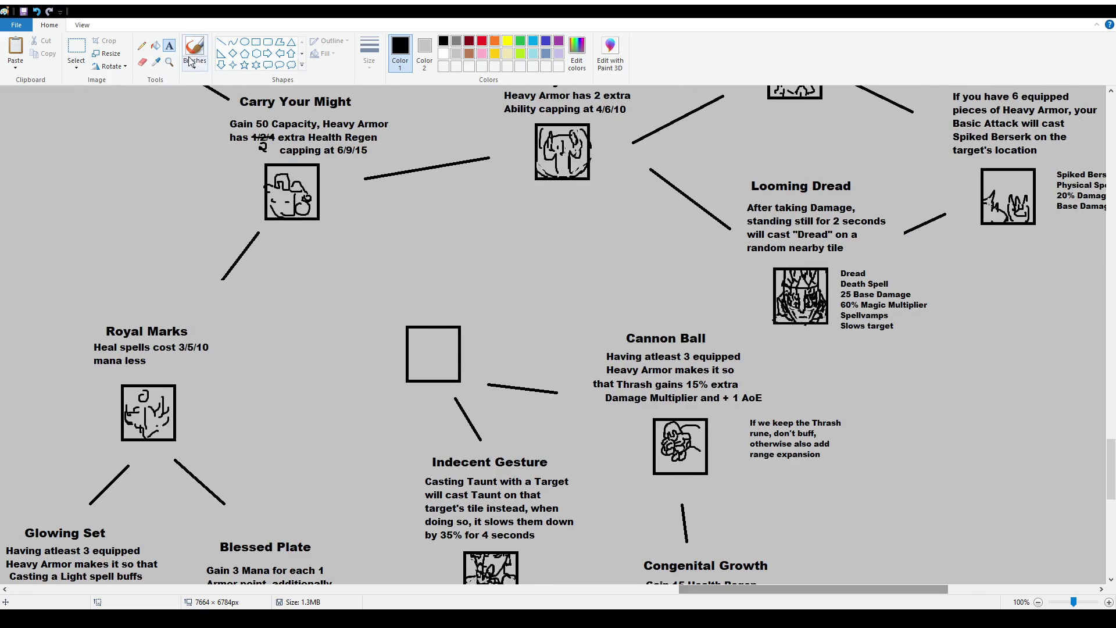
pyautogui.moveTo(357, 250); pyautogui.dragTo(528, 320)
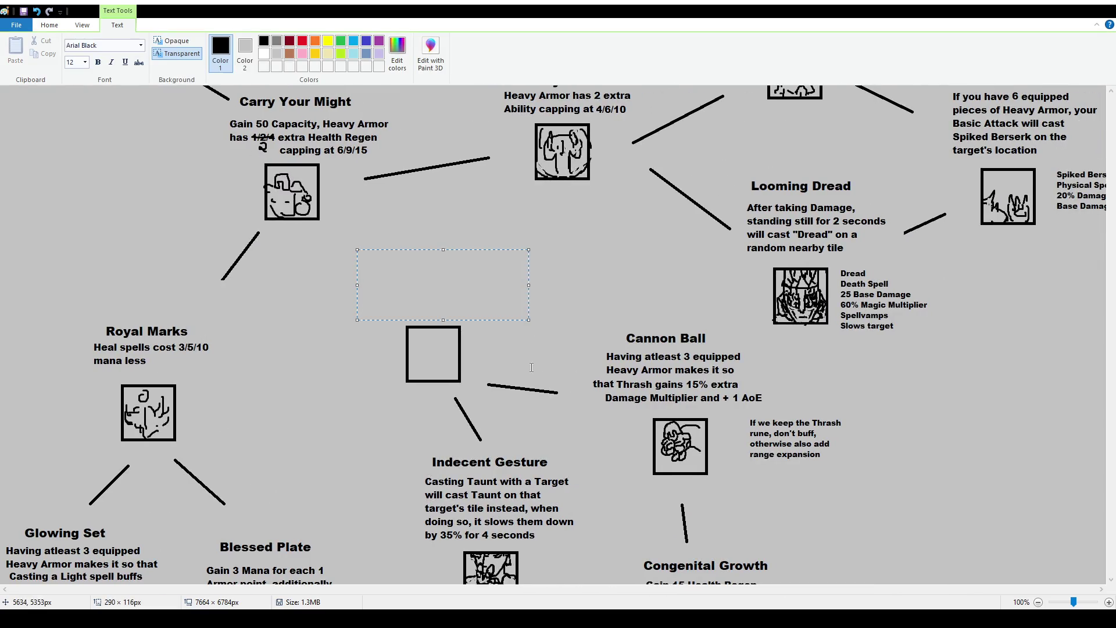
pyautogui.write('Taking Damage ')
pyautogui.write('has a ')
pyautogui.write('10/15/')
pyautogui.write('25')
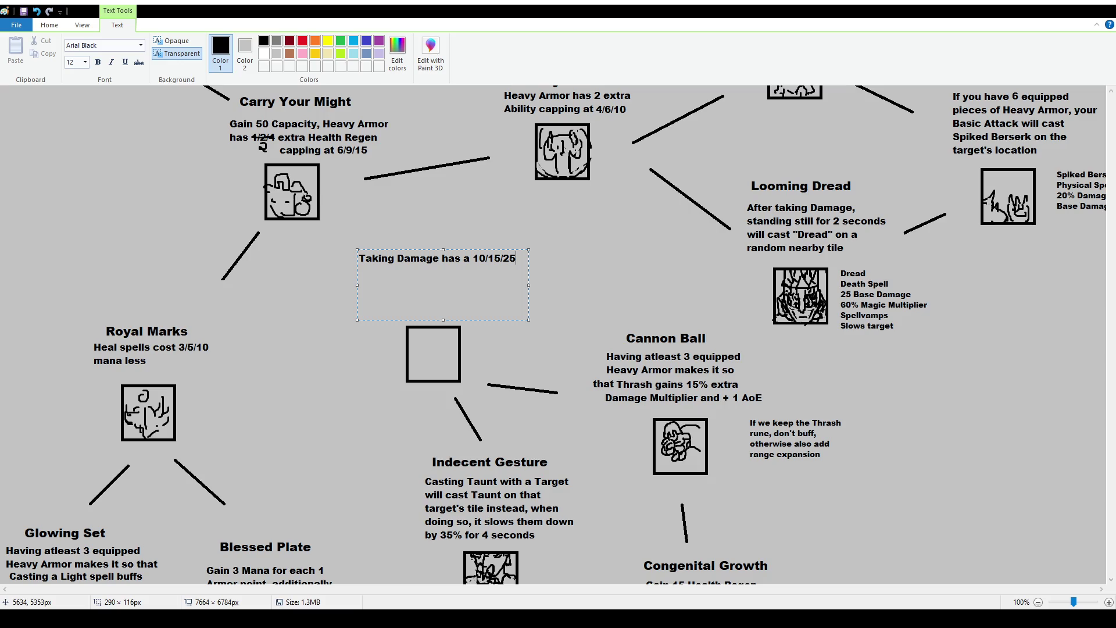
pyautogui.write('% chance of giving')
pyautogui.write(' you a ')
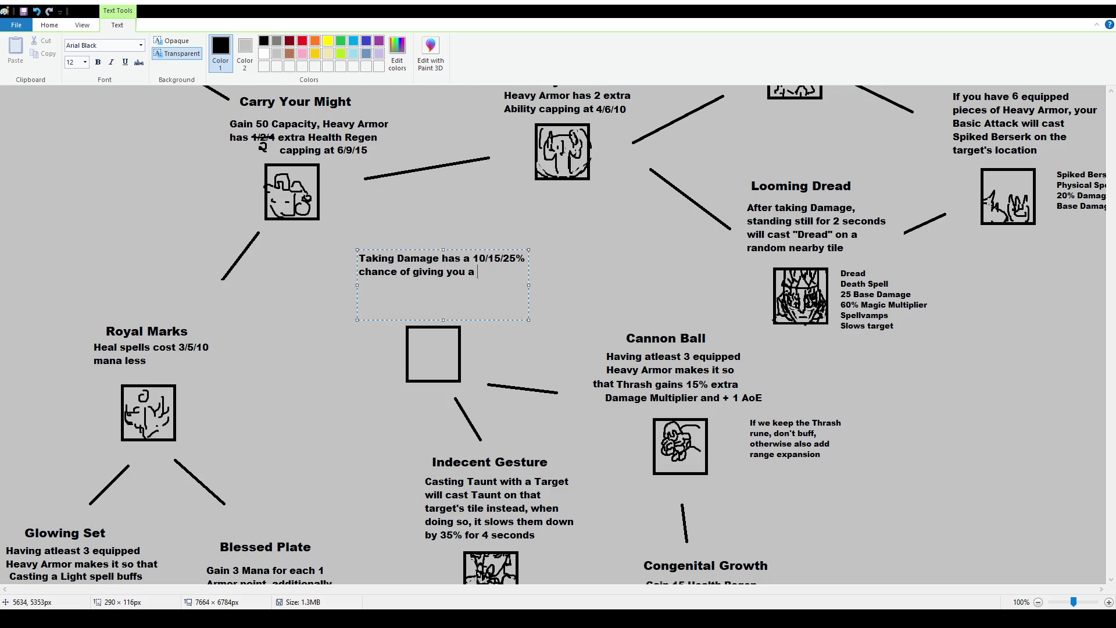
pyautogui.write('Shield ')
pyautogui.write('based on you')
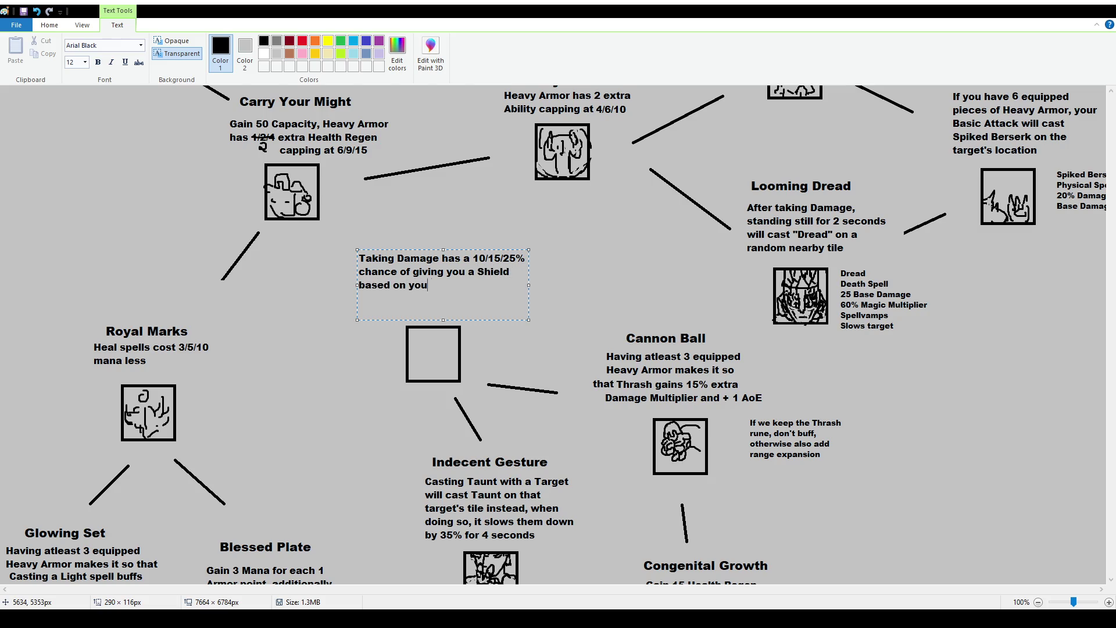
pyautogui.write('r Armor')
# Revise it to a Magic Shield equal to 35% of your Armor, then rewrap, position and commit
pyautogui.moveTo(484, 250); pyautogui.dragTo(490, 264)
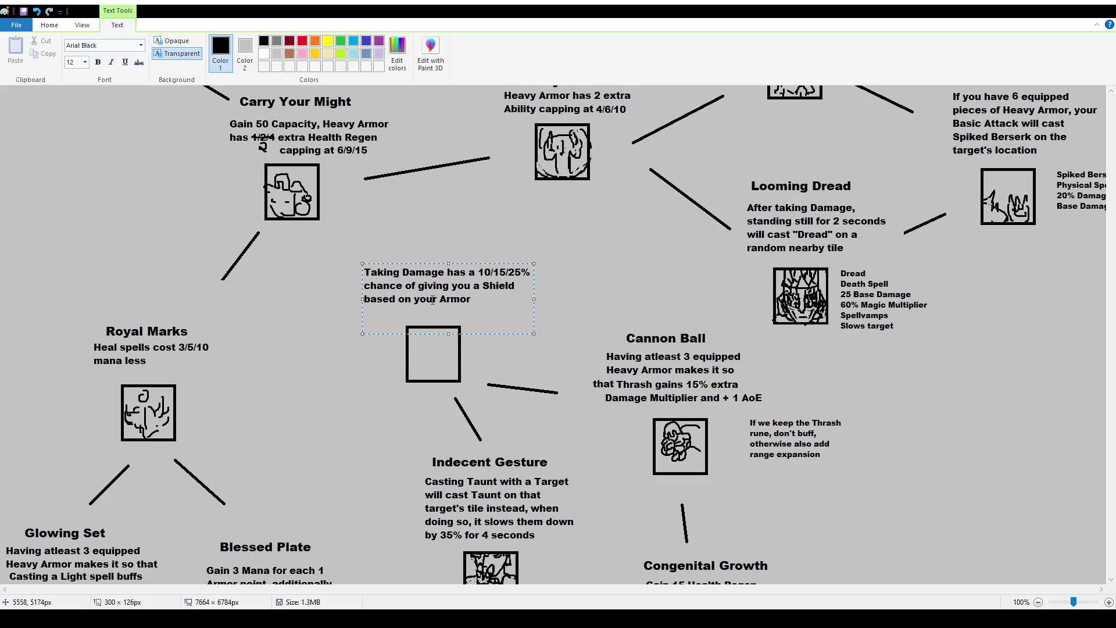
pyautogui.press('Up')
pyautogui.write('Magic')
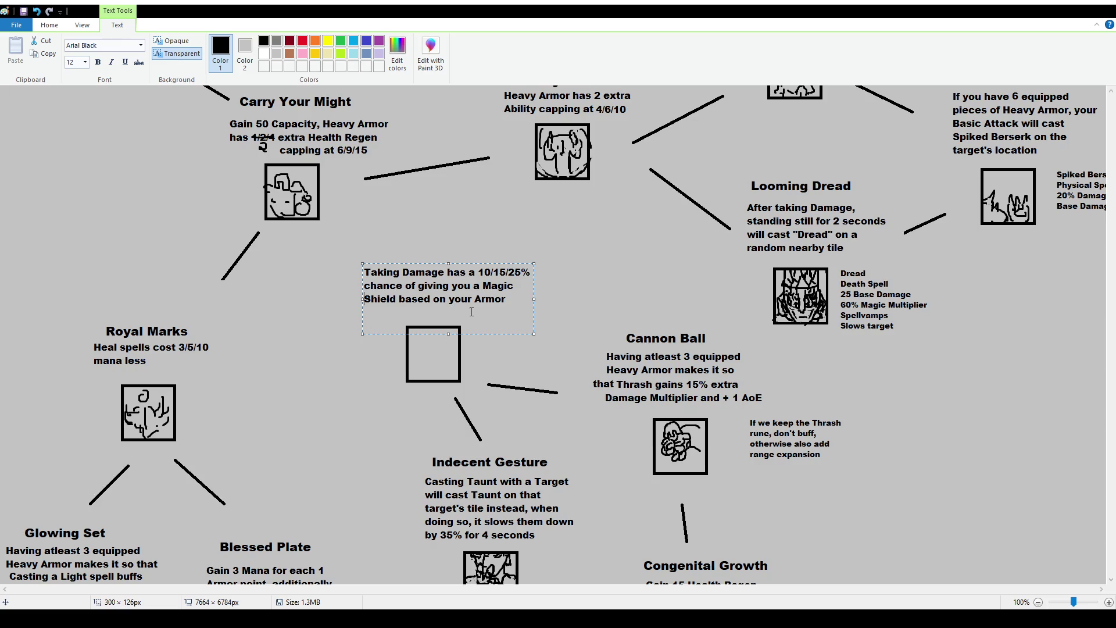
pyautogui.press('Down')
pyautogui.moveTo(434, 299); pyautogui.dragTo(508, 299)
pyautogui.write('equals ')
pyautogui.write('to 50% of yo')
pyautogui.write('ur Armor')
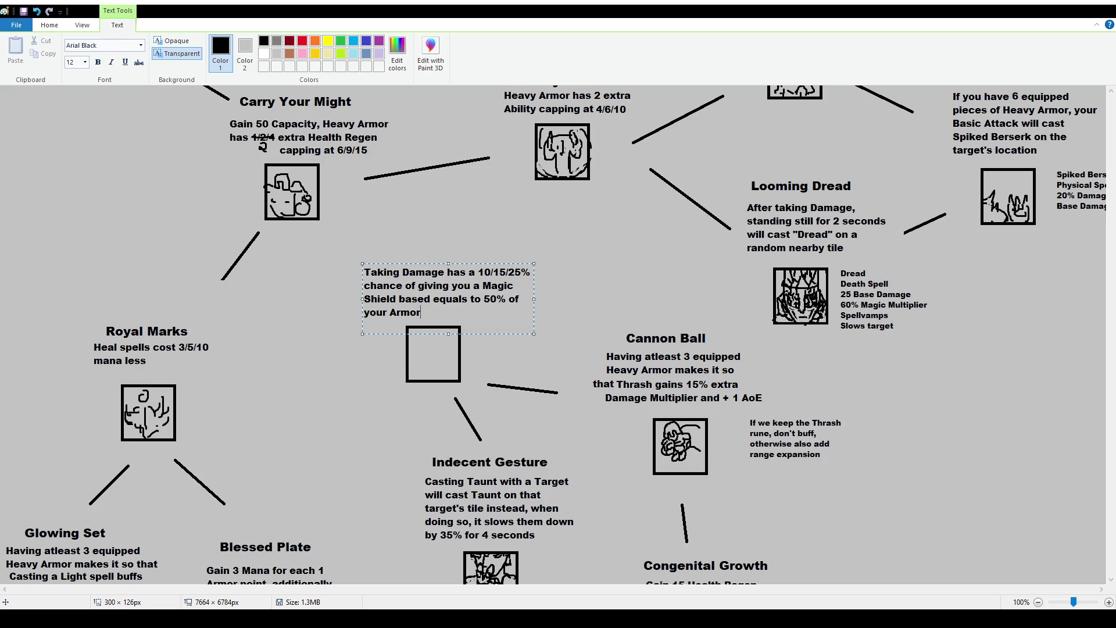
pyautogui.doubleClick(490, 299)
pyautogui.write('35')
pyautogui.moveTo(534, 298); pyautogui.dragTo(513, 299)
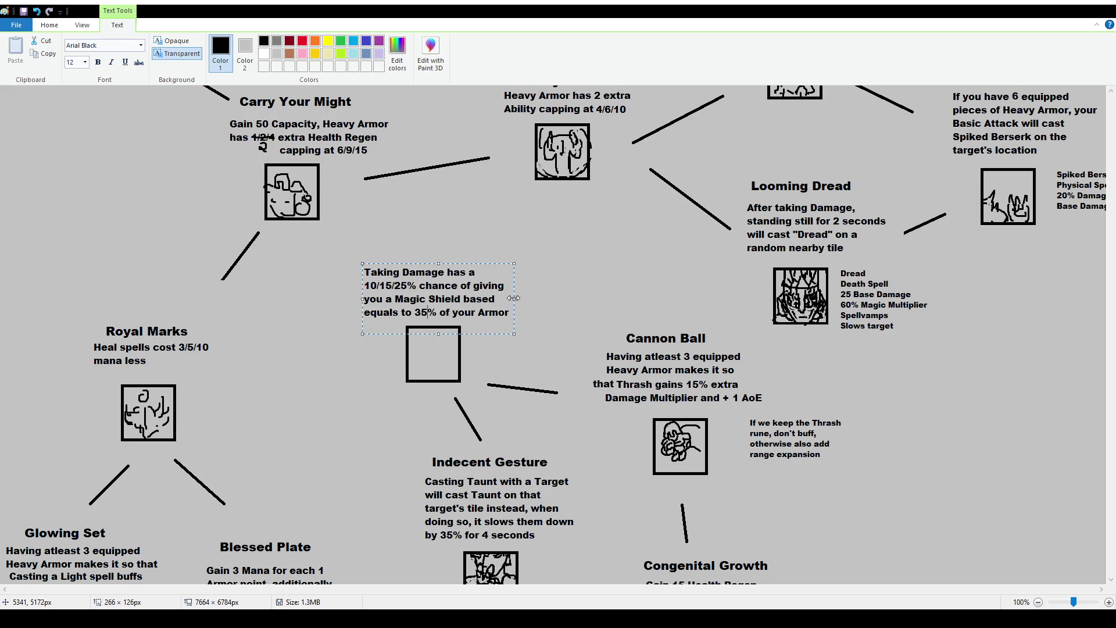
pyautogui.moveTo(485, 263); pyautogui.dragTo(491, 259)
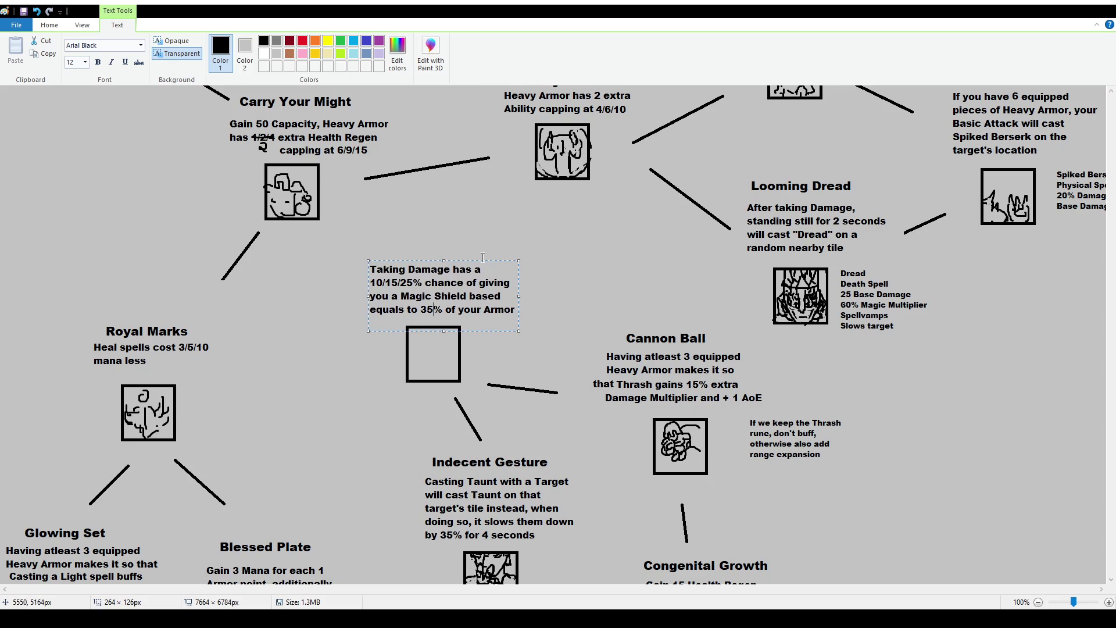
pyautogui.click(328, 124)
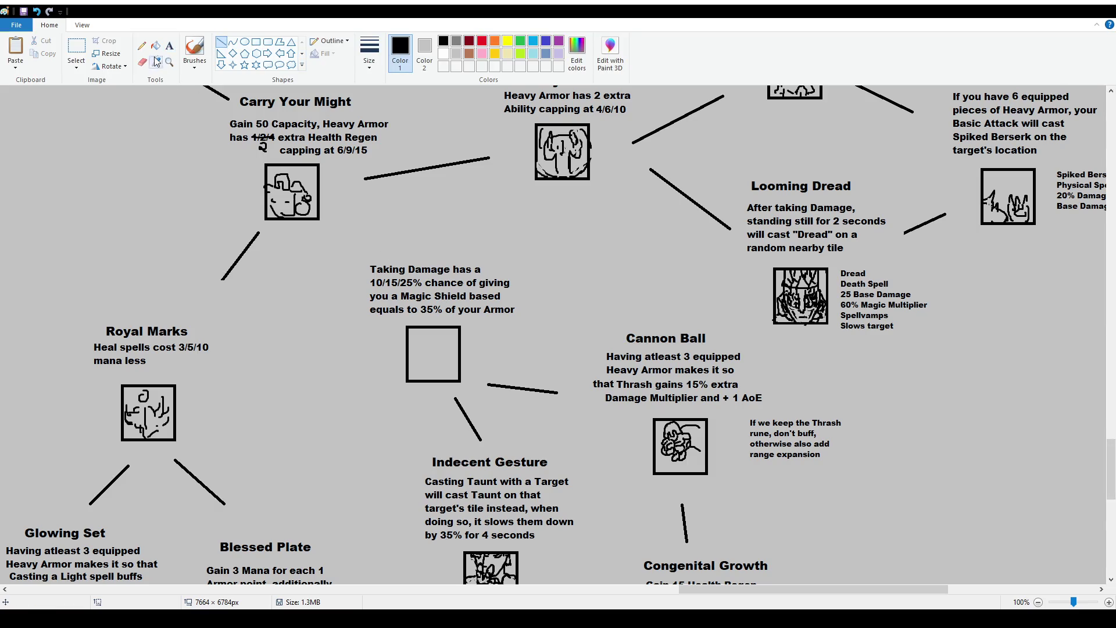
# Add a size-16 title 'Strongheaded Persistance' above the description, then retitle it 'Stubborn Will'
pyautogui.moveTo(375, 232); pyautogui.dragTo(512, 261)
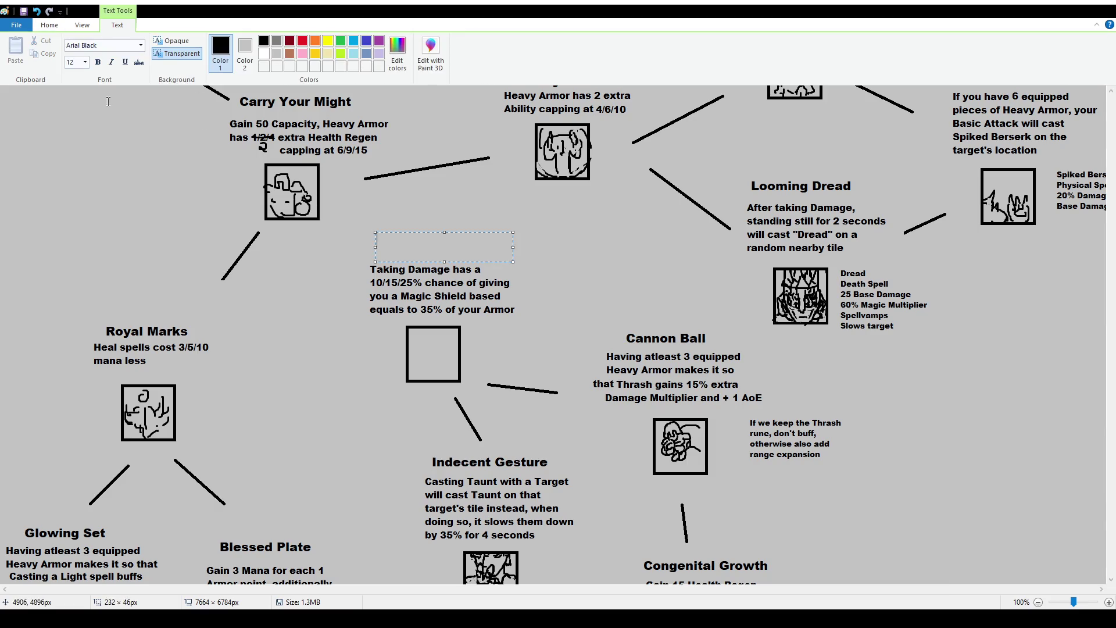
pyautogui.click(85, 62)
pyautogui.click(78, 135)
pyautogui.write('Strongheaded ')
pyautogui.write('Persistance')
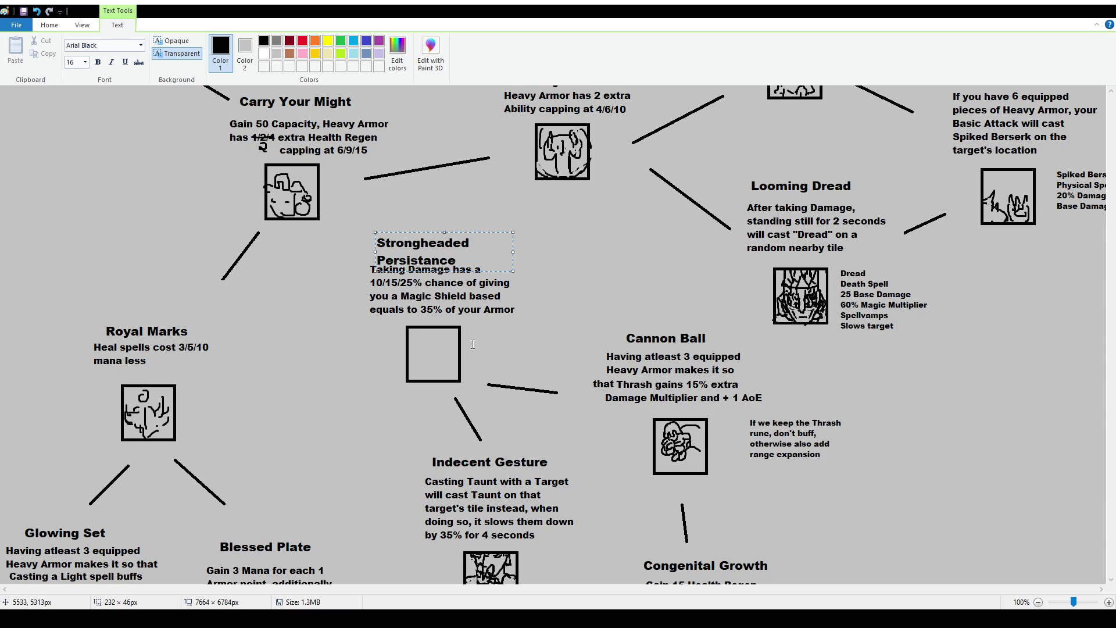
pyautogui.moveTo(513, 252); pyautogui.dragTo(564, 252)
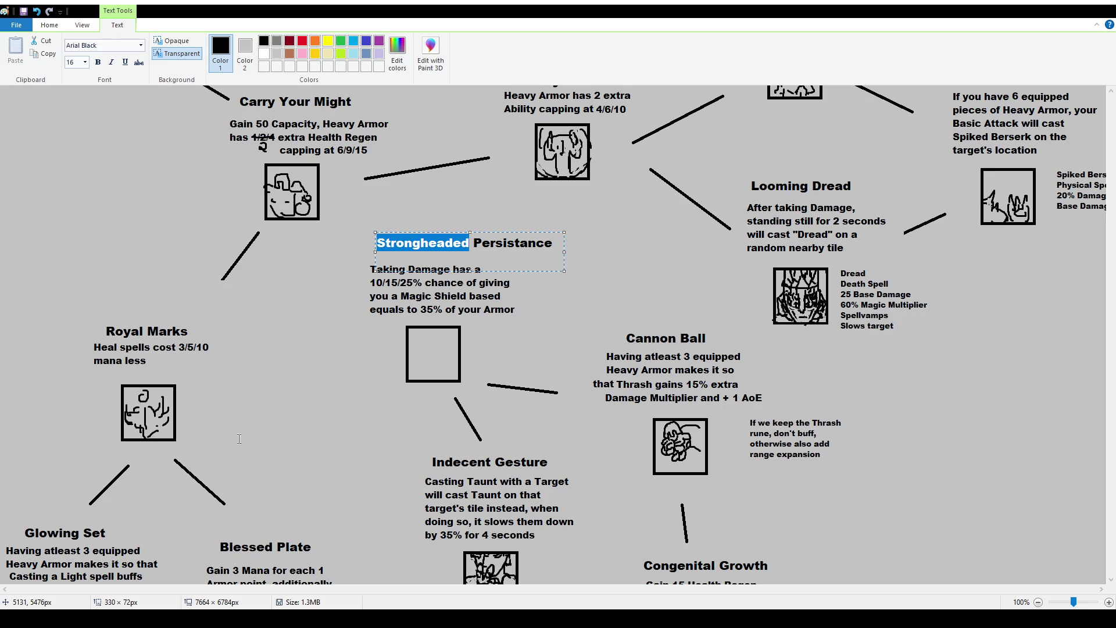
pyautogui.write('Stubborn')
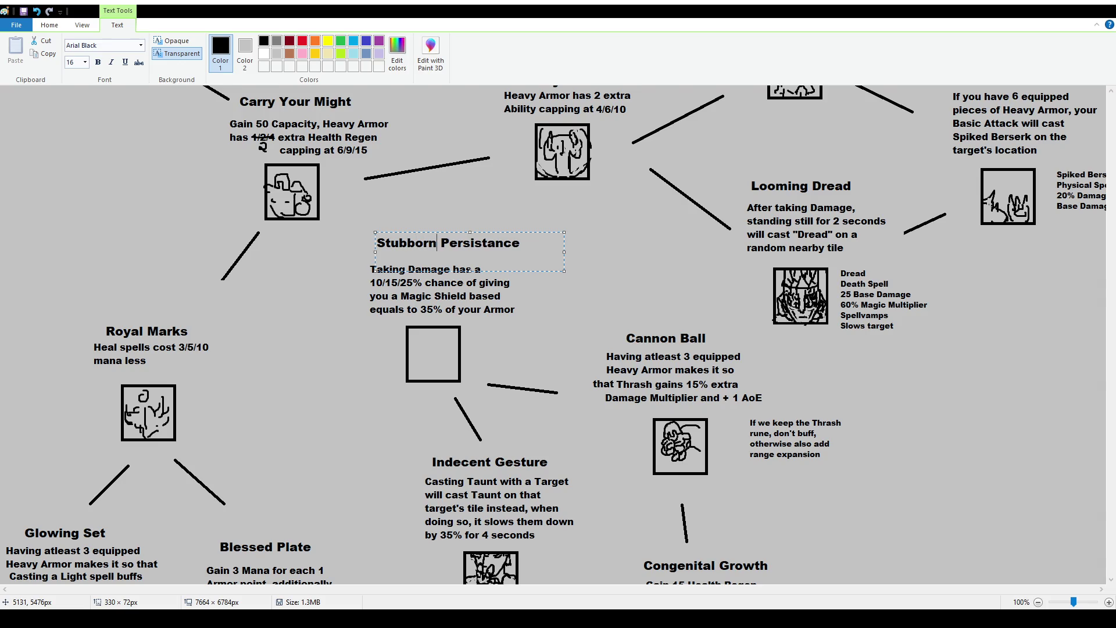
pyautogui.doubleClick(460, 245)
pyautogui.write('Will')
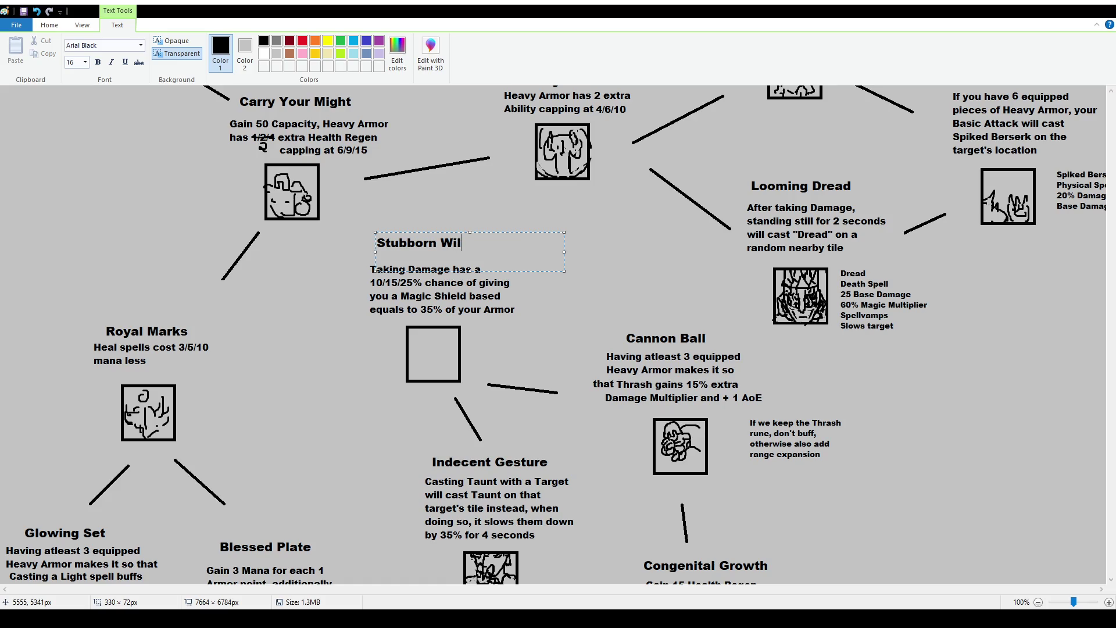
pyautogui.moveTo(505, 233); pyautogui.dragTo(514, 234)
pyautogui.press('Escape')
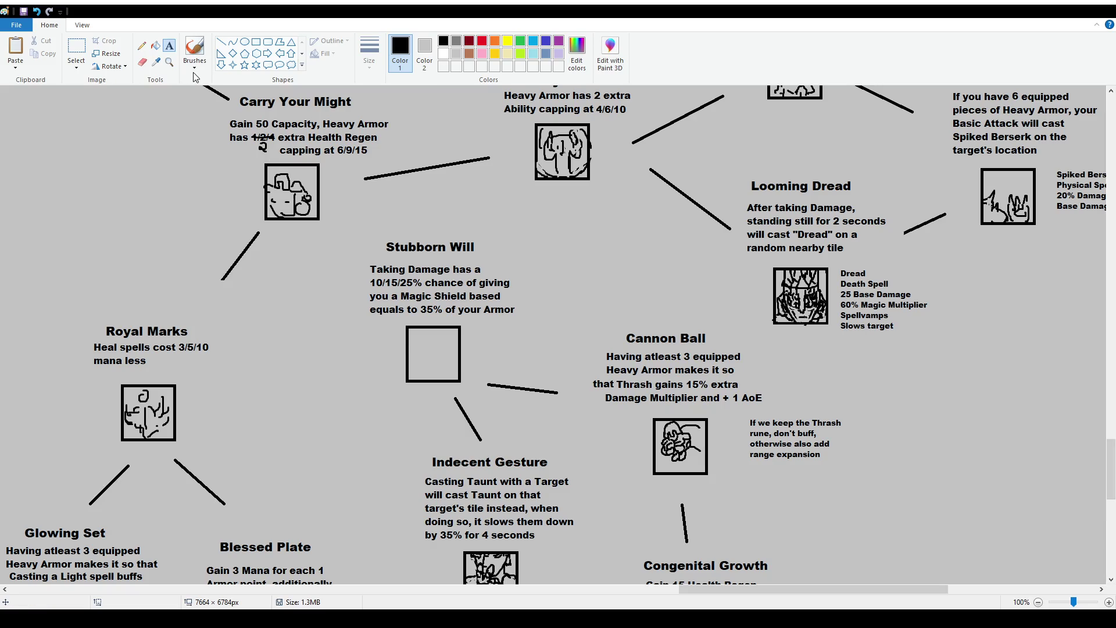
# Delete the word 'based' after Magic Shield in the description
pyautogui.click(76, 48)
pyautogui.moveTo(469, 290); pyautogui.dragTo(512, 302)
pyautogui.press('Delete')
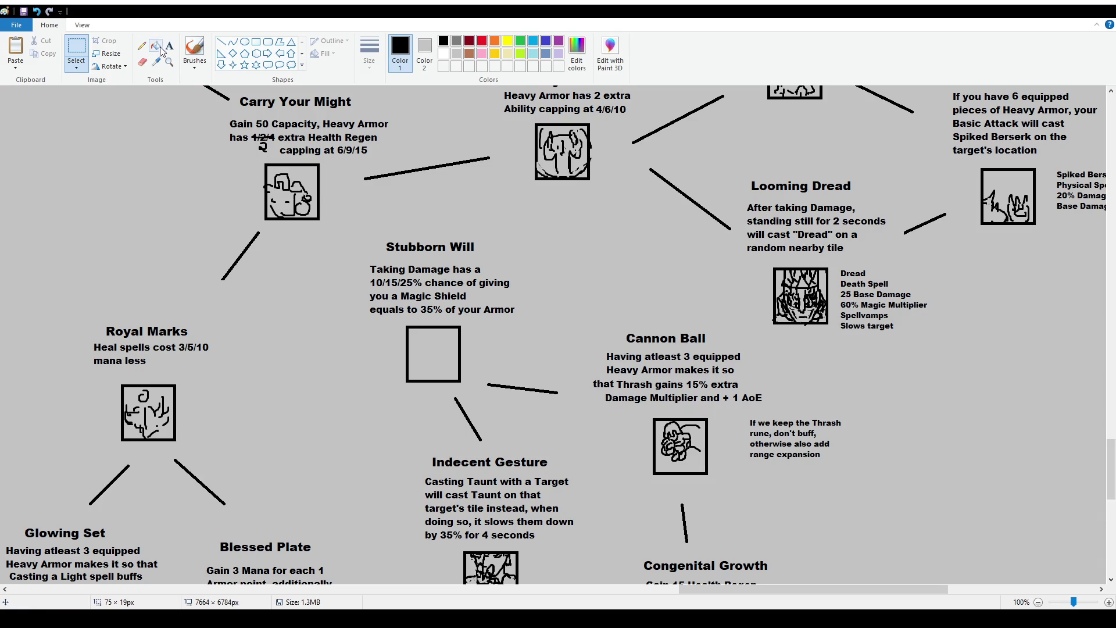
# Sketch a face icon with the brush inside the Stubborn Will square
pyautogui.click(195, 52)
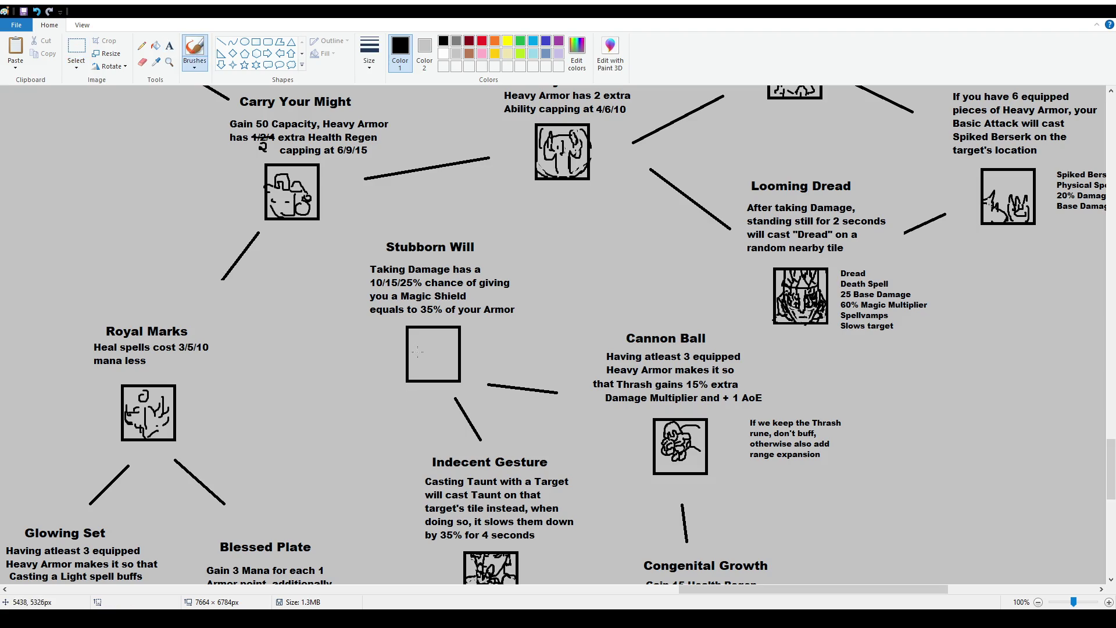
pyautogui.moveTo(416, 343); pyautogui.dragTo(447, 347)
pyautogui.moveTo(433, 349); pyautogui.dragTo(442, 351)
pyautogui.moveTo(424, 366)
pyautogui.mouseDown()
pyautogui.moveTo(440, 374)
pyautogui.moveTo(415, 372)
pyautogui.moveTo(442, 376)
pyautogui.moveTo(426, 378)
pyautogui.mouseUp()
pyautogui.hotkey('ctrl', 'z')
pyautogui.moveTo(434, 345)
pyautogui.mouseDown()
pyautogui.moveTo(447, 369)
pyautogui.moveTo(414, 344)
pyautogui.moveTo(413, 363)
pyautogui.mouseUp()
pyautogui.moveTo(448, 325); pyautogui.dragTo(455, 347)
pyautogui.moveTo(447, 348)
pyautogui.mouseDown()
pyautogui.moveTo(457, 328)
pyautogui.moveTo(430, 339)
pyautogui.moveTo(445, 349)
pyautogui.moveTo(440, 328)
pyautogui.moveTo(428, 344)
pyautogui.mouseUp()
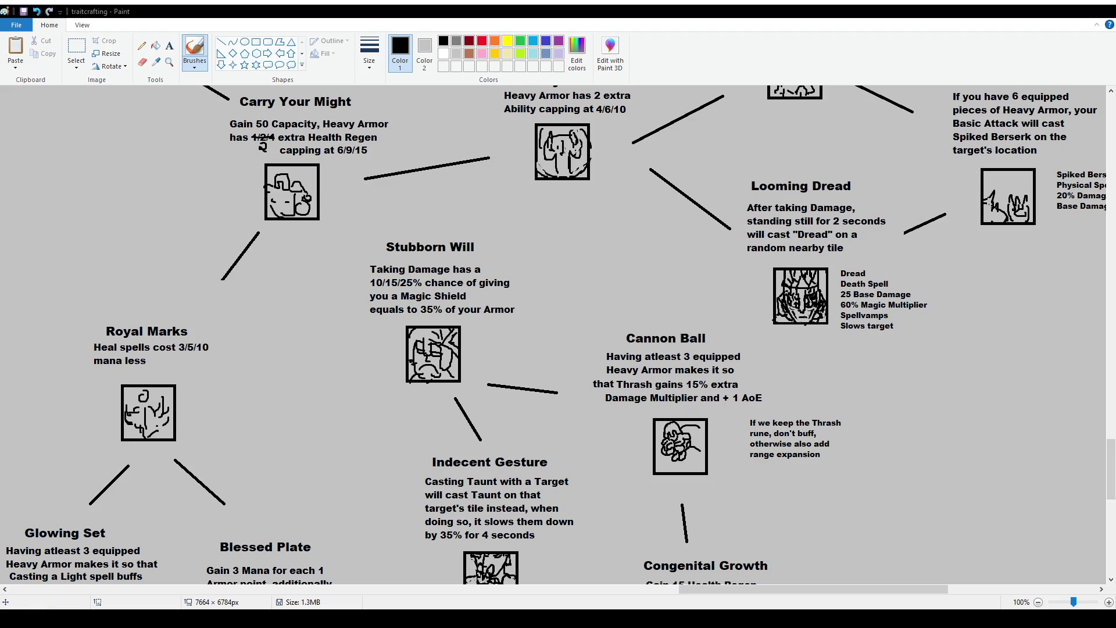
pyautogui.scroll(-4, 803, 435)
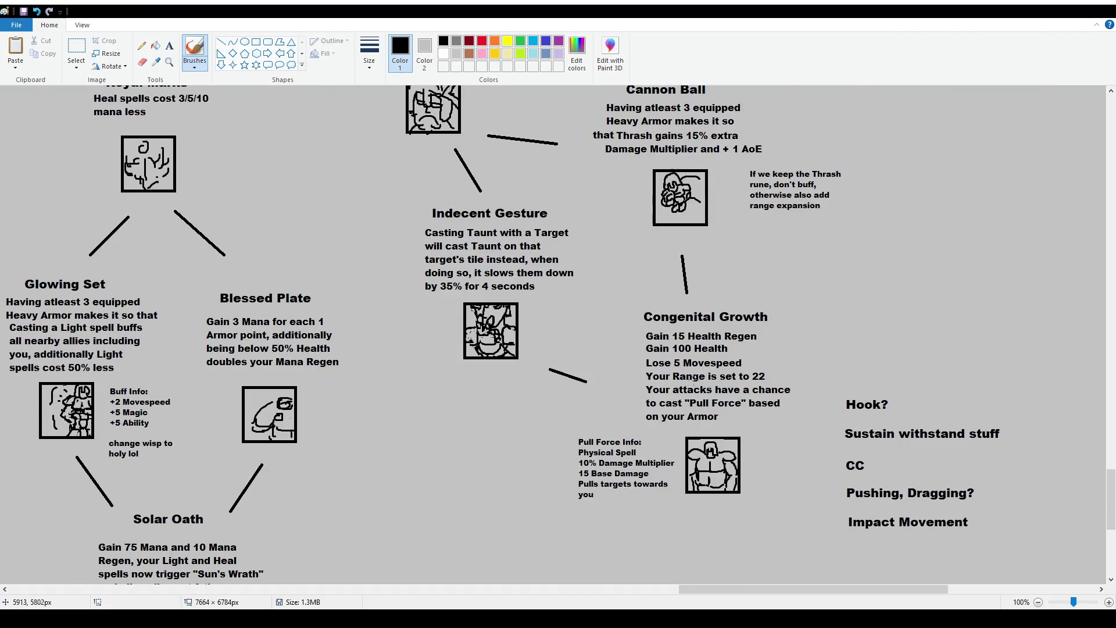
pyautogui.scroll(2, 555, 338)
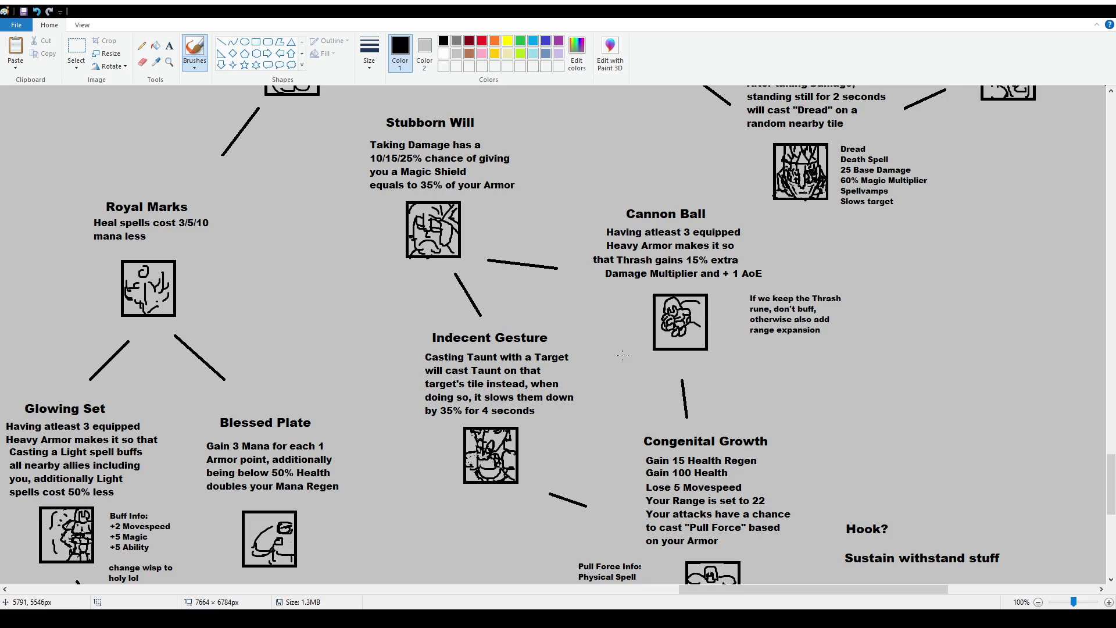
pyautogui.scroll(-2, 604, 364)
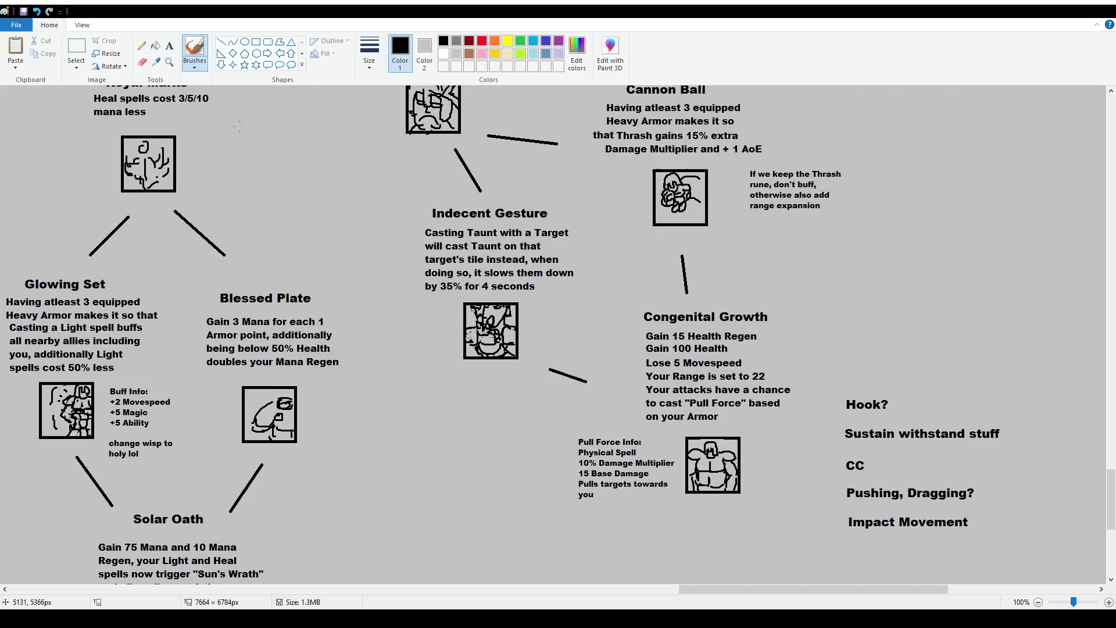
pyautogui.click(77, 50)
pyautogui.moveTo(408, 198)
pyautogui.mouseDown()
pyautogui.moveTo(566, 296)
pyautogui.moveTo(591, 296)
pyautogui.mouseUp()
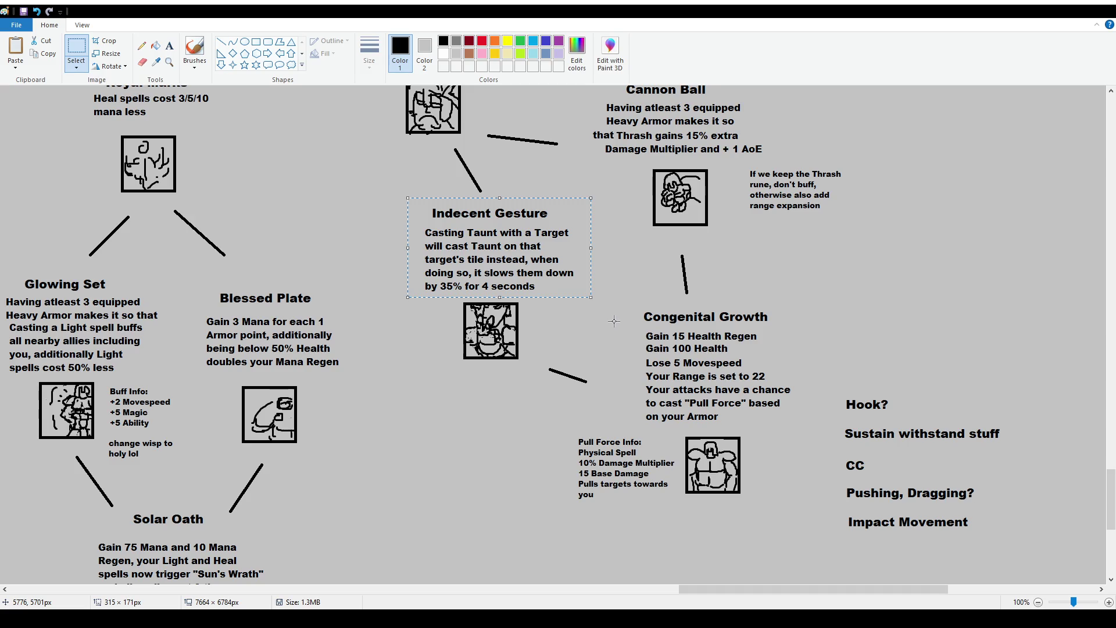
pyautogui.click(519, 379)
pyautogui.moveTo(592, 292); pyautogui.dragTo(807, 525)
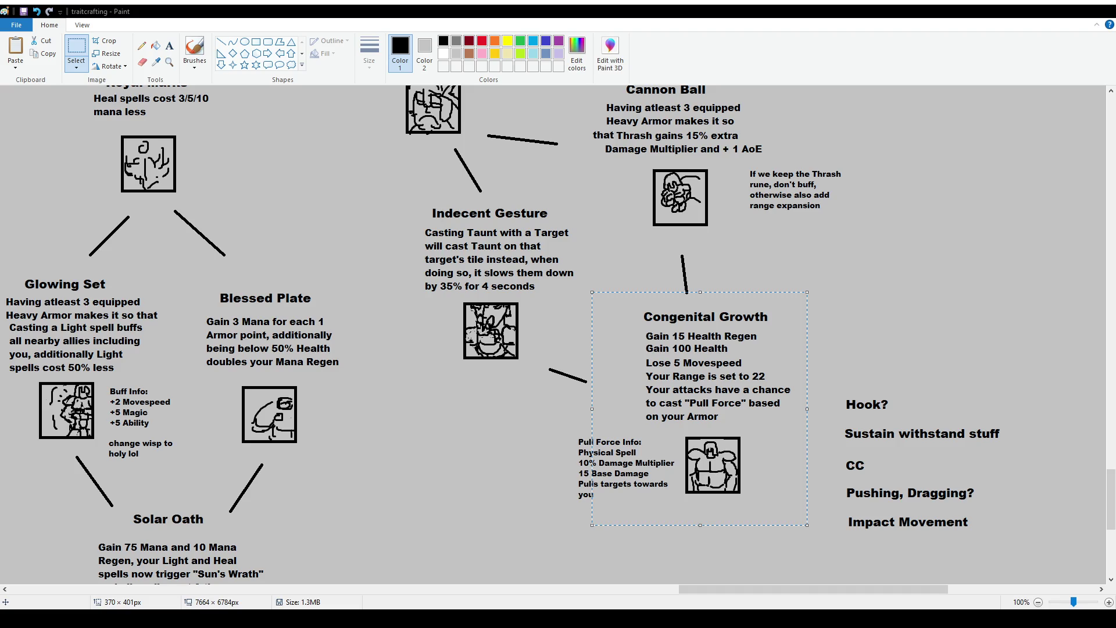
pyautogui.scroll(2, 583, 366)
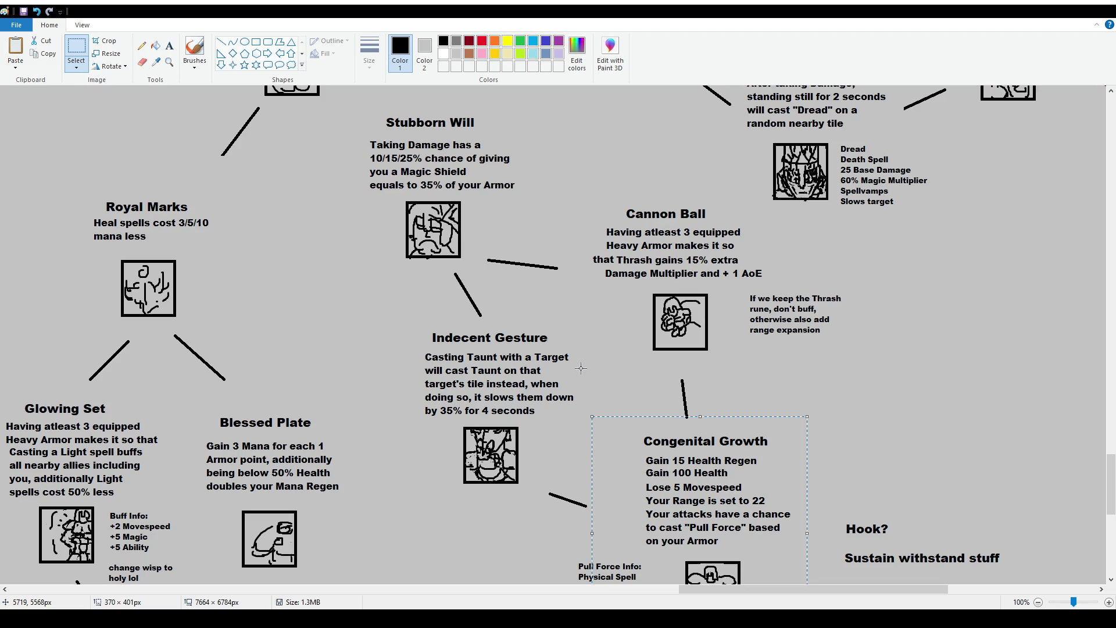
pyautogui.scroll(2, 580, 368)
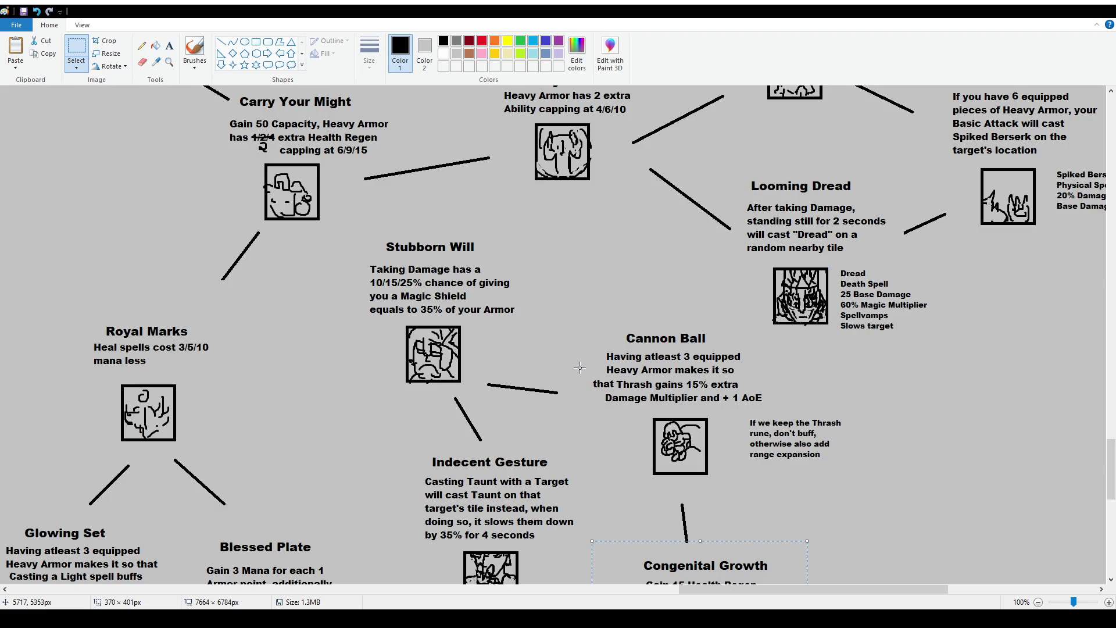
pyautogui.click(221, 42)
pyautogui.moveTo(328, 223); pyautogui.dragTo(356, 251)
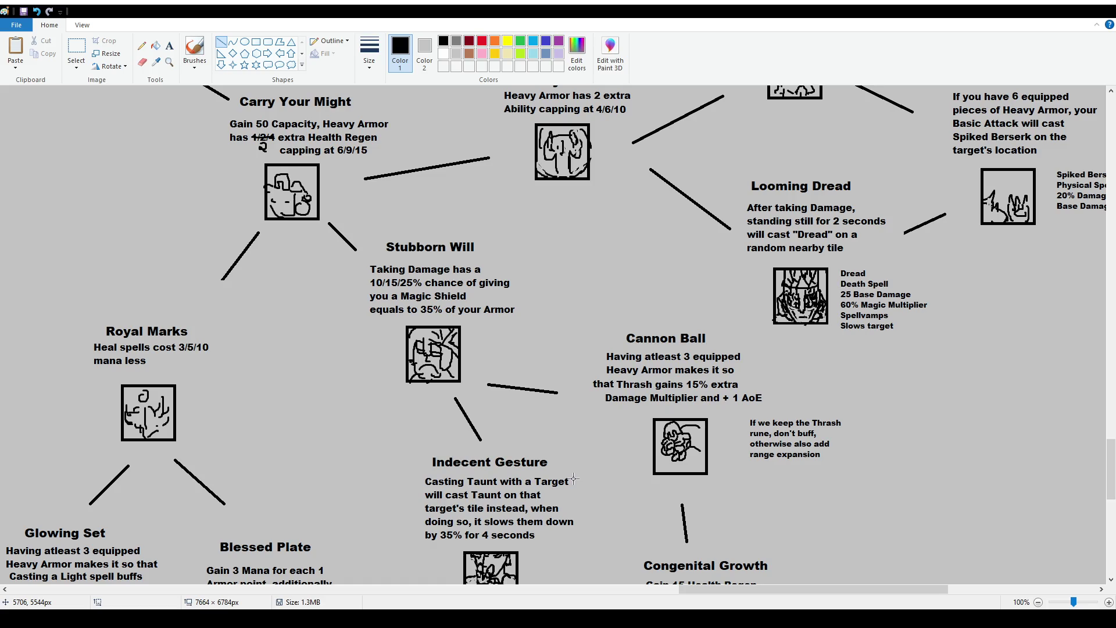
# Scroll down the talent tree toward the brainstorm notes beside Congenital Growth
pyautogui.scroll(-2, 593, 509)
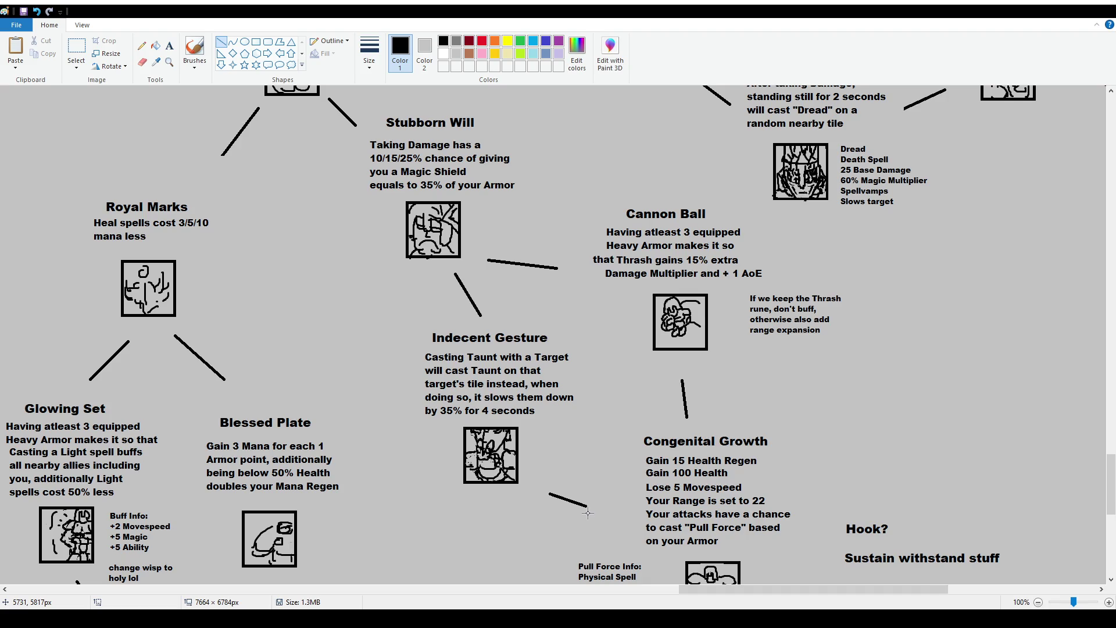
pyautogui.scroll(-2, 865, 497)
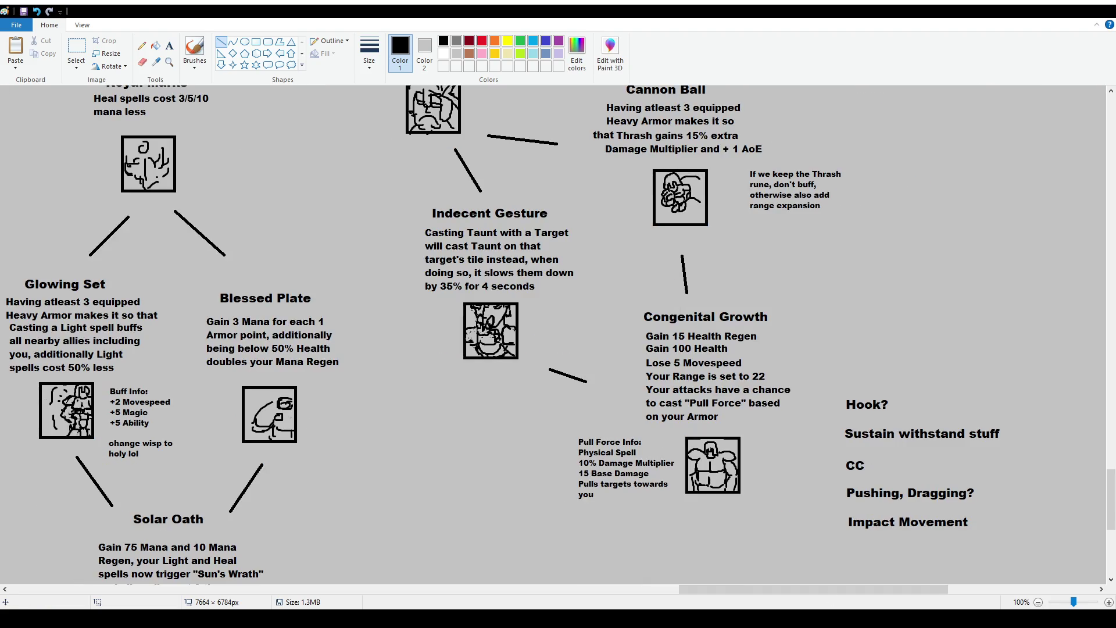
# Try brush underlines on the brainstorm notes, undoing each stray stroke
pyautogui.click(195, 52)
pyautogui.moveTo(842, 470)
pyautogui.mouseDown()
pyautogui.moveTo(874, 472)
pyautogui.moveTo(910, 505)
pyautogui.mouseUp()
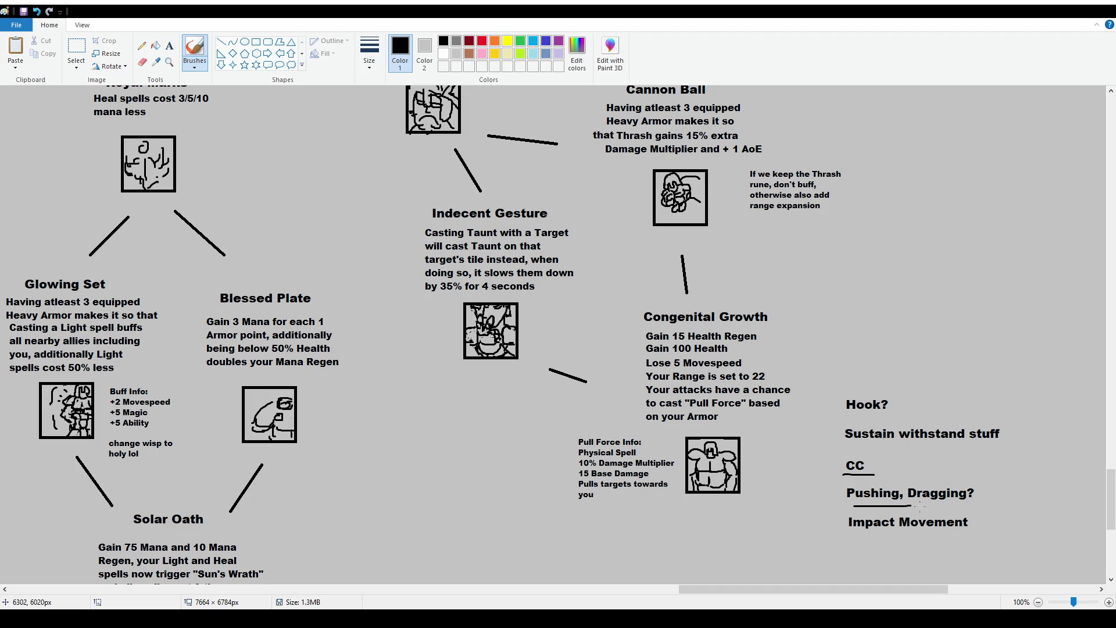
pyautogui.hotkey('ctrl', 'z')
pyautogui.moveTo(847, 537); pyautogui.dragTo(951, 538)
pyautogui.scroll(3, 950, 539)
pyautogui.moveTo(748, 219)
pyautogui.mouseDown()
pyautogui.moveTo(641, 260)
pyautogui.moveTo(727, 216)
pyautogui.mouseUp()
pyautogui.hotkey('ctrl', 'z')
pyautogui.scroll(-3, 798, 435)
pyautogui.scroll(3, 842, 457)
pyautogui.moveTo(433, 107)
pyautogui.mouseDown()
pyautogui.moveTo(480, 308)
pyautogui.moveTo(414, 110)
pyautogui.mouseUp()
pyautogui.hotkey('ctrl', 'z')
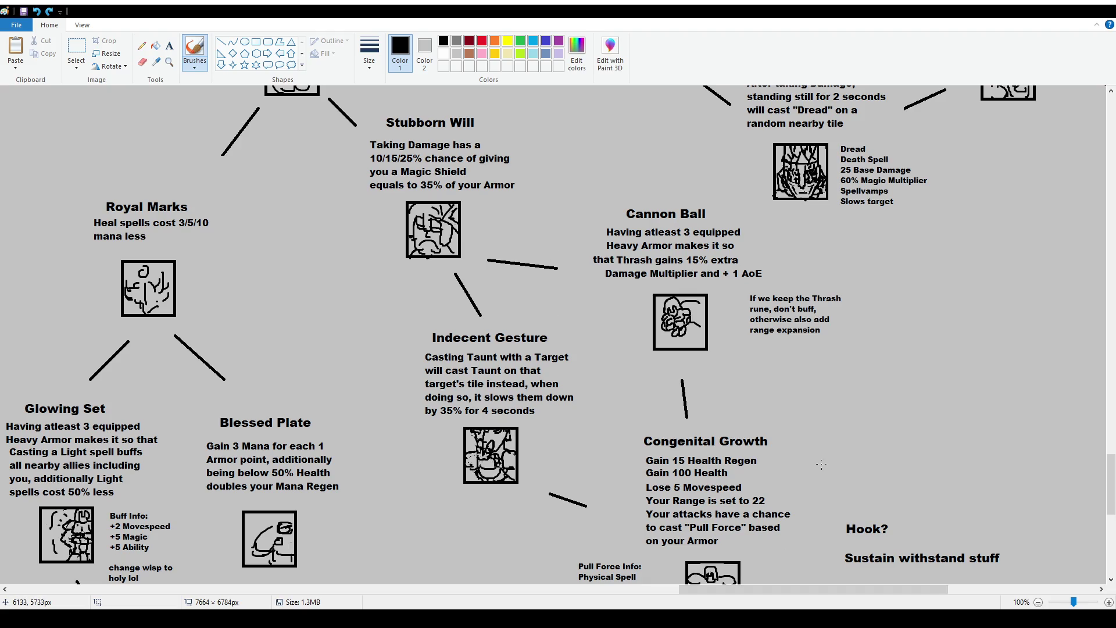
pyautogui.scroll(-3, 814, 510)
pyautogui.moveTo(841, 391)
pyautogui.mouseDown()
pyautogui.moveTo(842, 416)
pyautogui.moveTo(905, 409)
pyautogui.mouseUp()
pyautogui.hotkey('ctrl', 'z')
pyautogui.hotkey('ctrl', 'z')
pyautogui.moveTo(776, 363)
pyautogui.mouseDown()
pyautogui.moveTo(621, 356)
pyautogui.moveTo(802, 347)
pyautogui.mouseUp()
pyautogui.hotkey('ctrl', 'z')
pyautogui.hotkey('ctrl', 'z')
pyautogui.hotkey('ctrl', 'z')
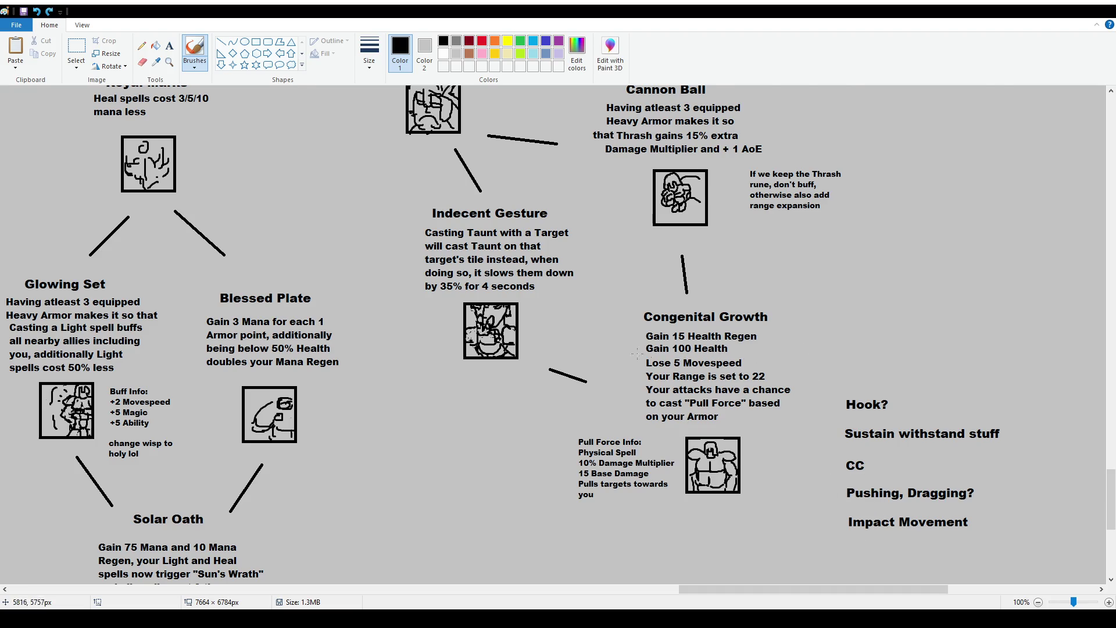
# Box-select the Hook?…Impact Movement notes list and delete it
pyautogui.click(77, 49)
pyautogui.moveTo(837, 390)
pyautogui.mouseDown()
pyautogui.moveTo(1000, 548)
pyautogui.moveTo(1030, 558)
pyautogui.mouseUp()
pyautogui.press('Delete')
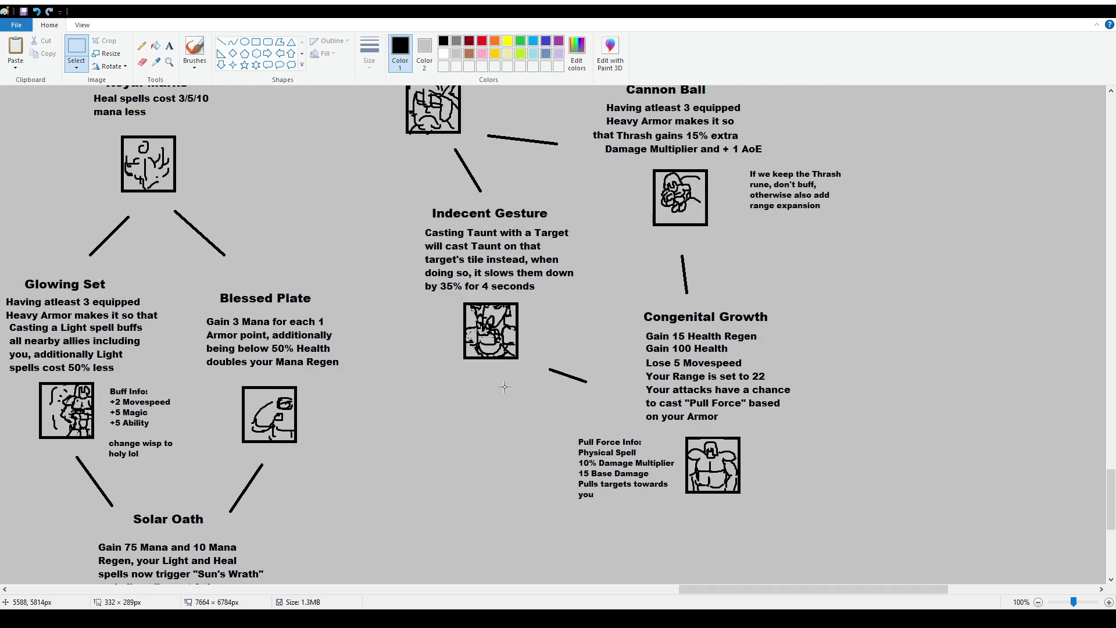
pyautogui.scroll(2, 505, 387)
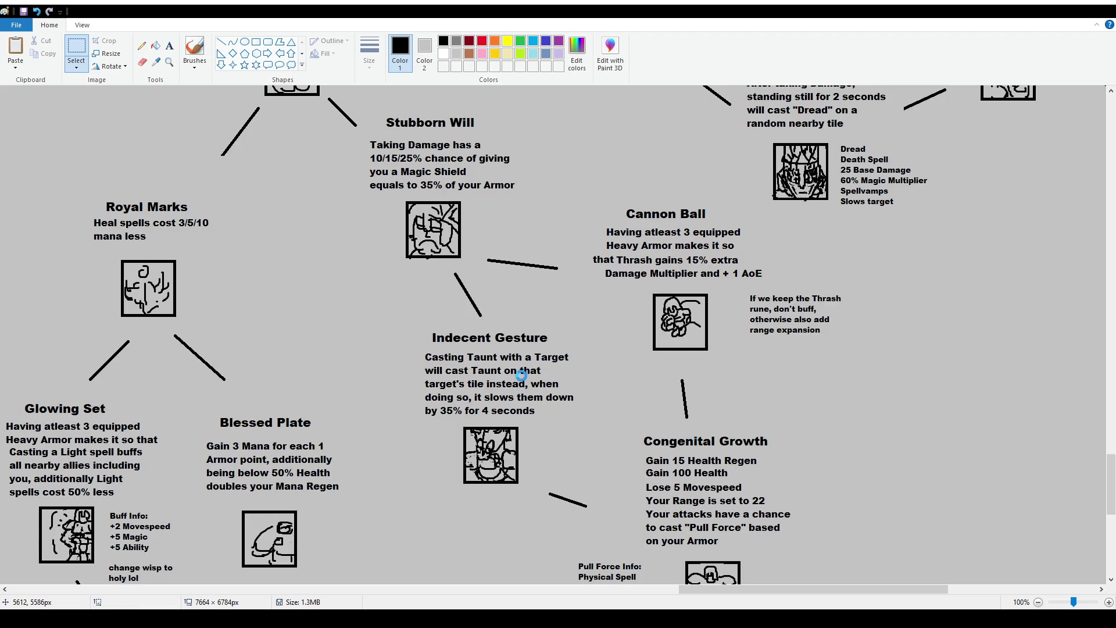
pyautogui.scroll(2, 544, 380)
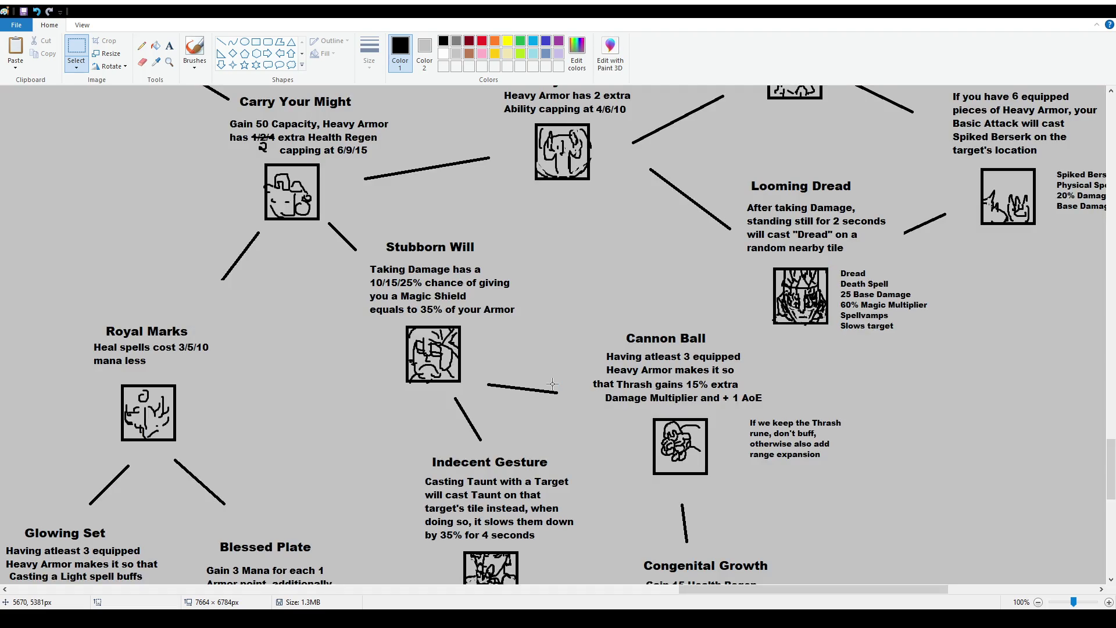